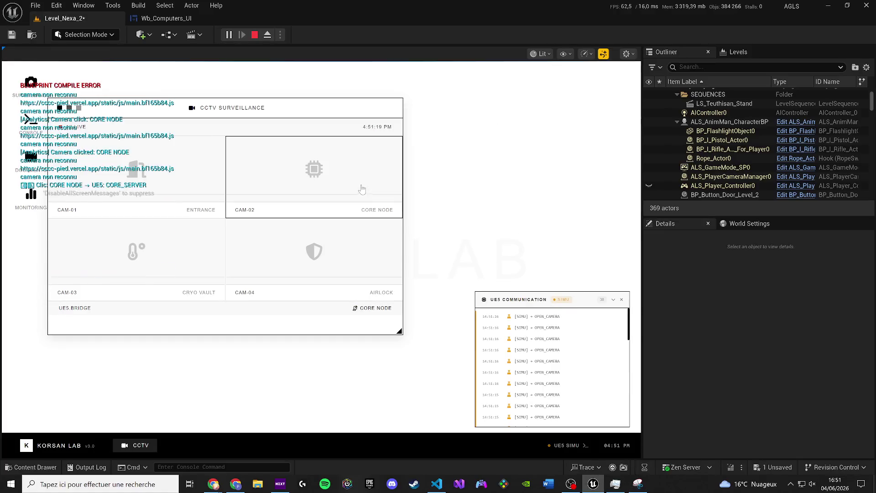
pyautogui.click(399, 137)
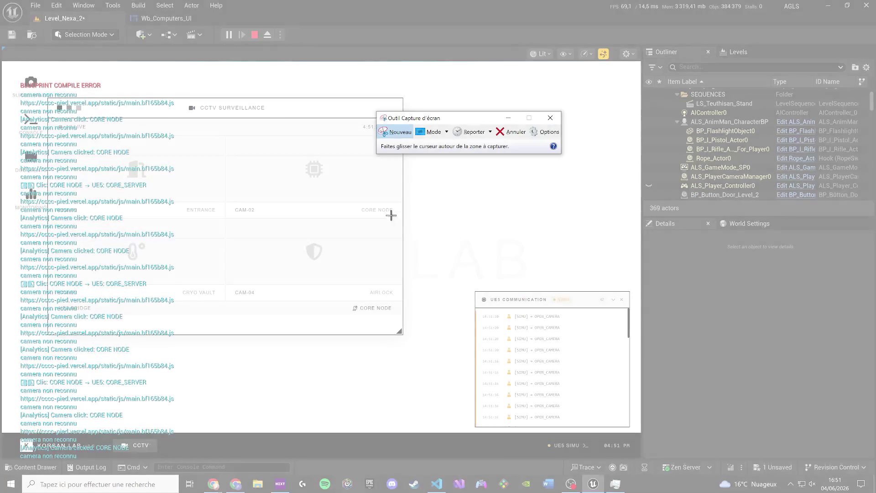
# - Pick the CORE NODE camera, snip the game screen, then stop the play session
pyautogui.moveTo(442, 364)
pyautogui.mouseDown()
pyautogui.moveTo(167, 112)
pyautogui.moveTo(19, 55)
pyautogui.moveTo(14, 67)
pyautogui.mouseUp()
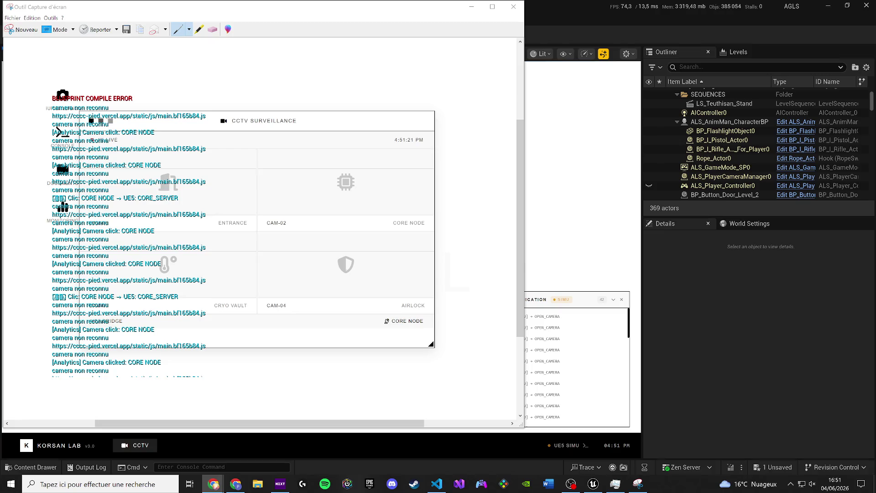
pyautogui.click(514, 7)
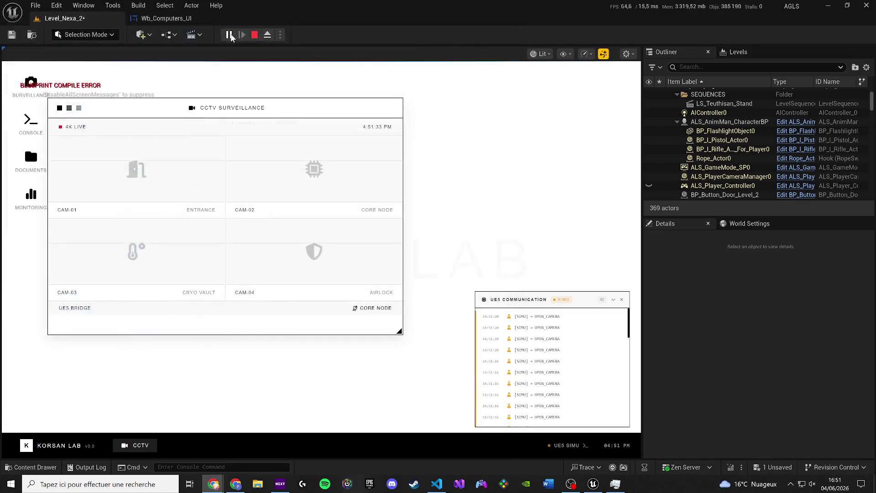
pyautogui.click(255, 35)
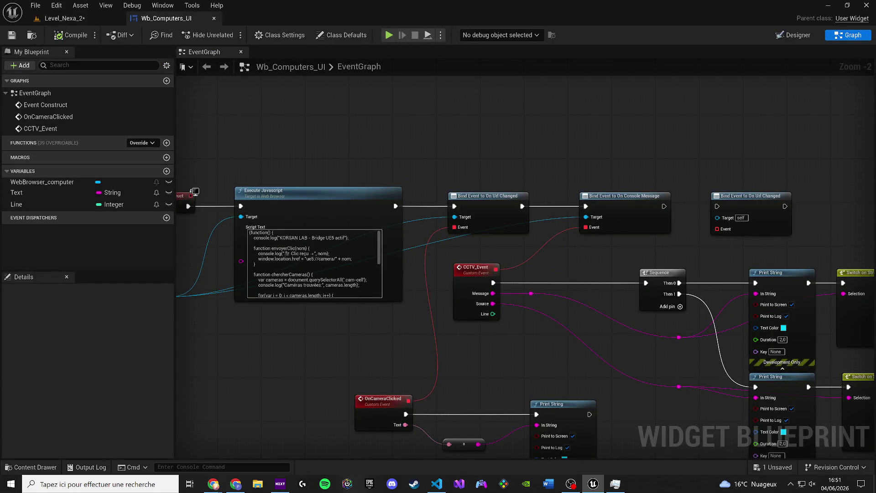
# - Replay Level_Nexa_2 in a fresh session past the compile-error warning, then bring up Windows search
pyautogui.click(213, 484)
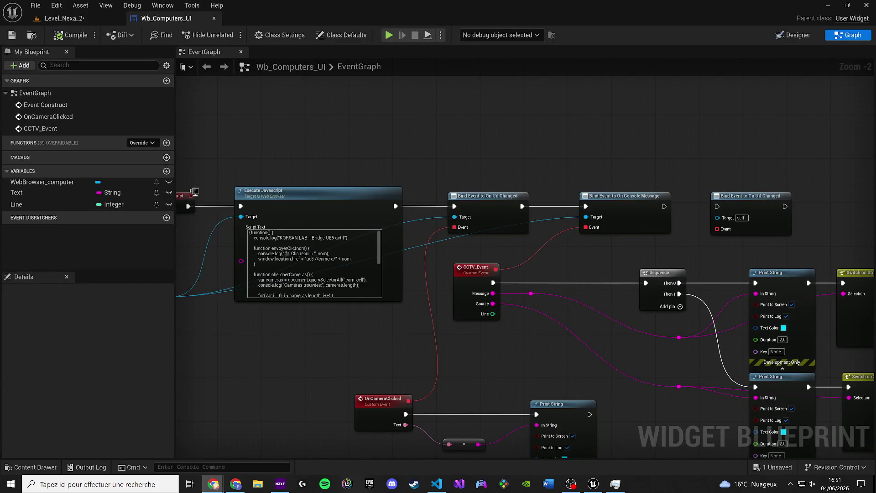
pyautogui.click(64, 18)
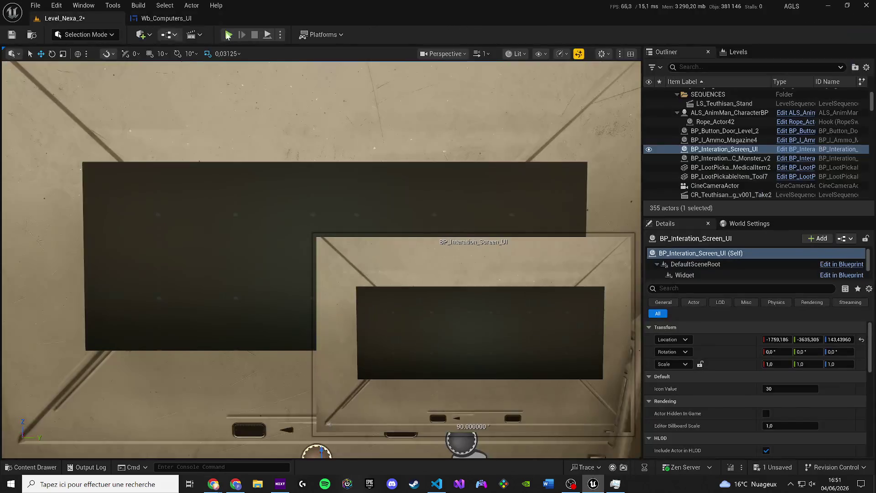
pyautogui.click(228, 35)
pyautogui.click(500, 258)
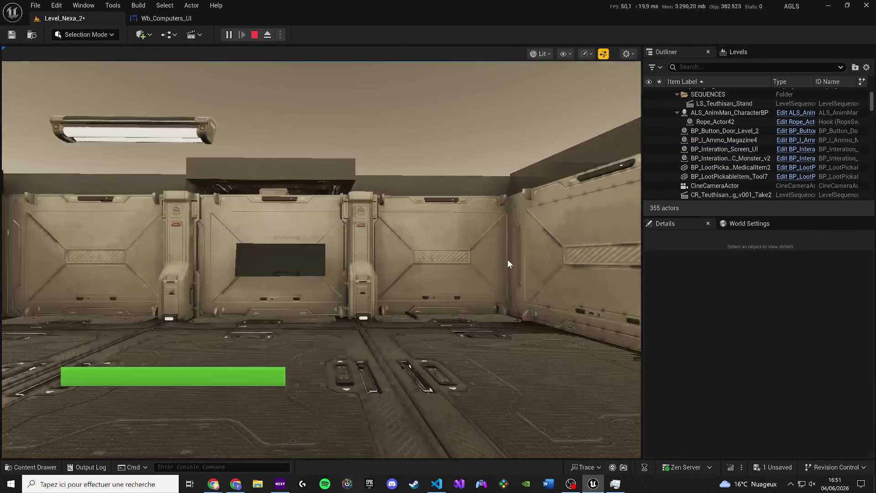
pyautogui.press('super')
# - Launch Snipping Tool, then walk the character up to the wall terminal and interact with it
pyautogui.write('c')
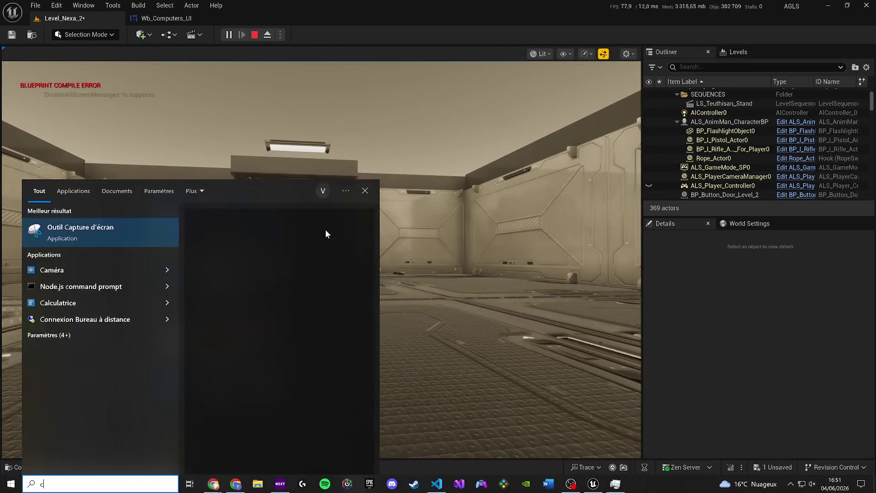
pyautogui.press('Escape')
pyautogui.click(325, 229)
pyautogui.press('y')
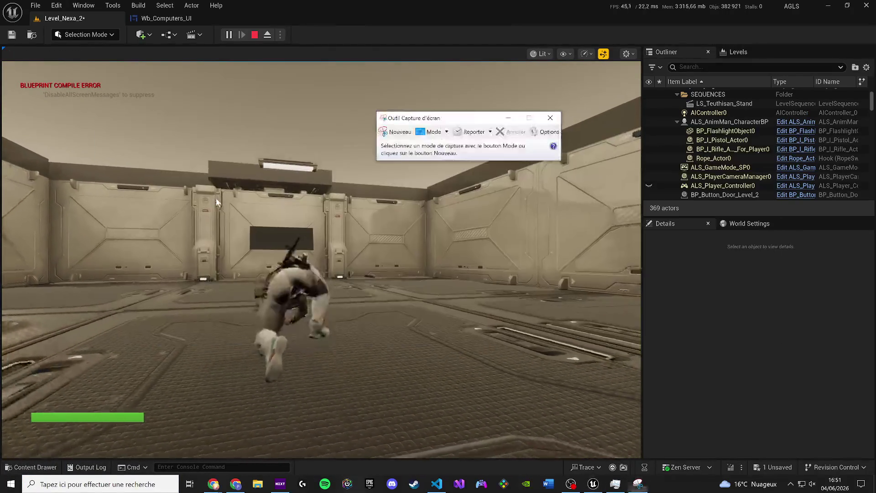
pyautogui.press('w')
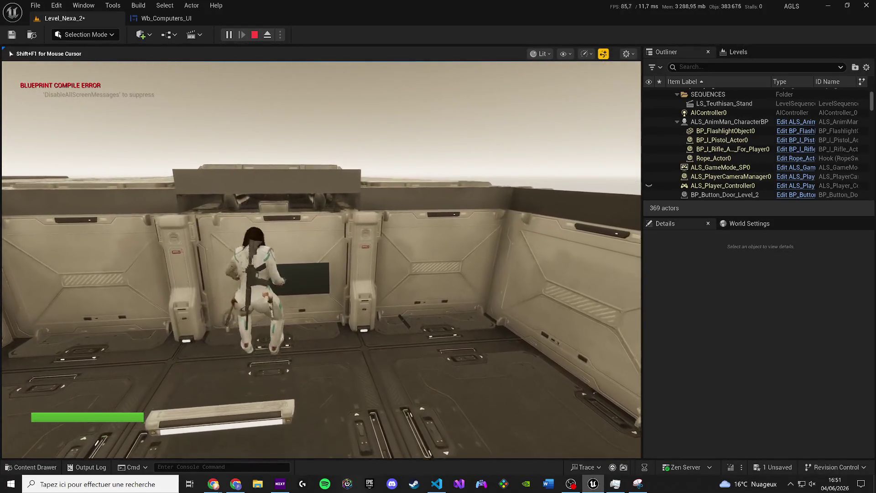
pyautogui.press('space')
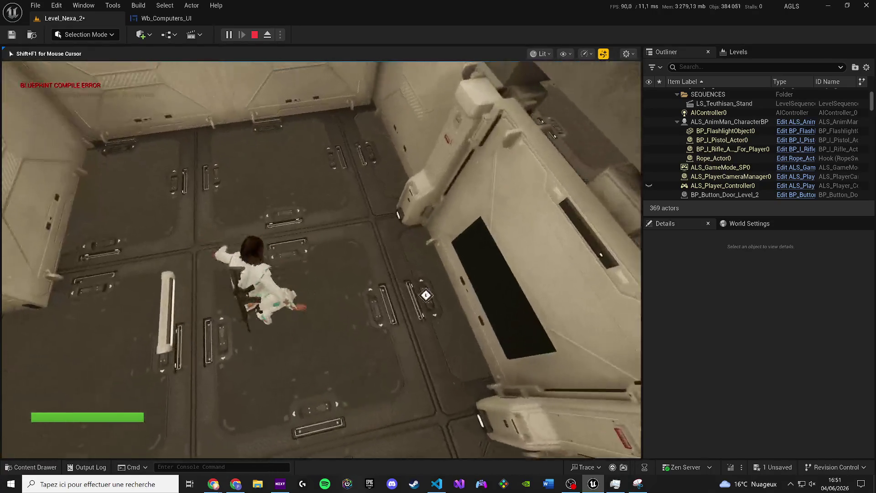
pyautogui.press('w')
pyautogui.press('e')
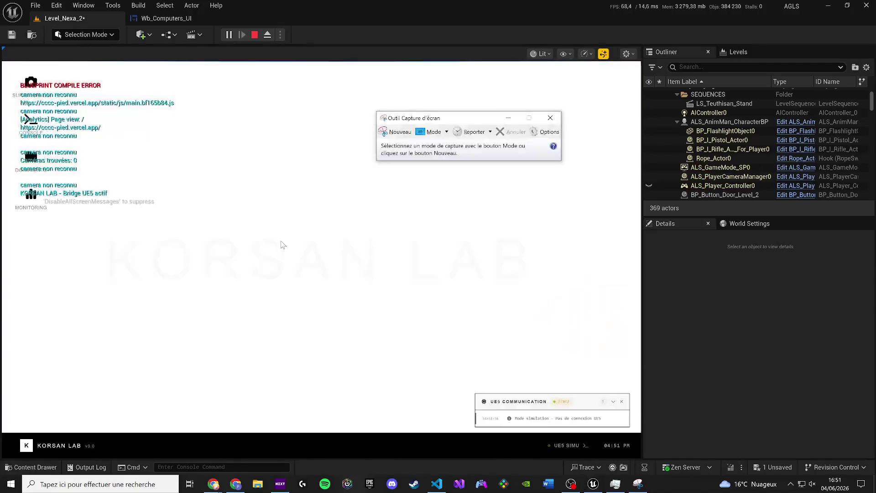
# - Choose the AIRLOCK camera in CCTV and snip the game view showing the panel
pyautogui.click(44, 86)
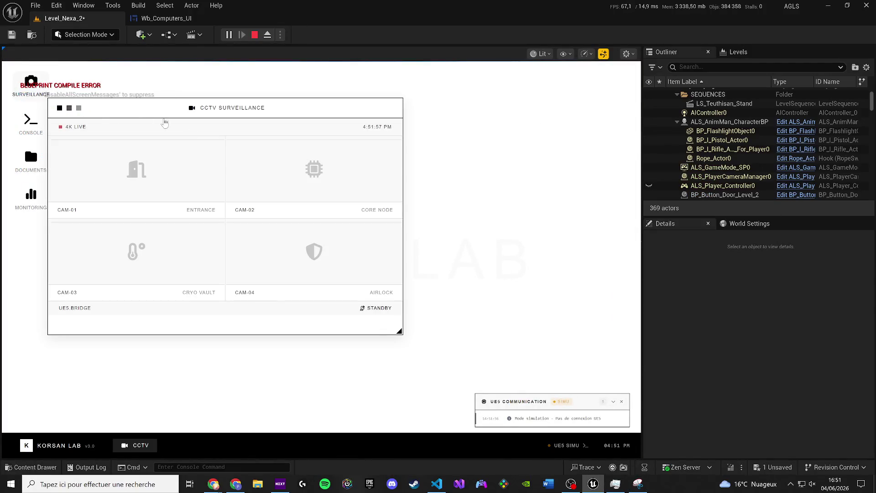
pyautogui.click(638, 483)
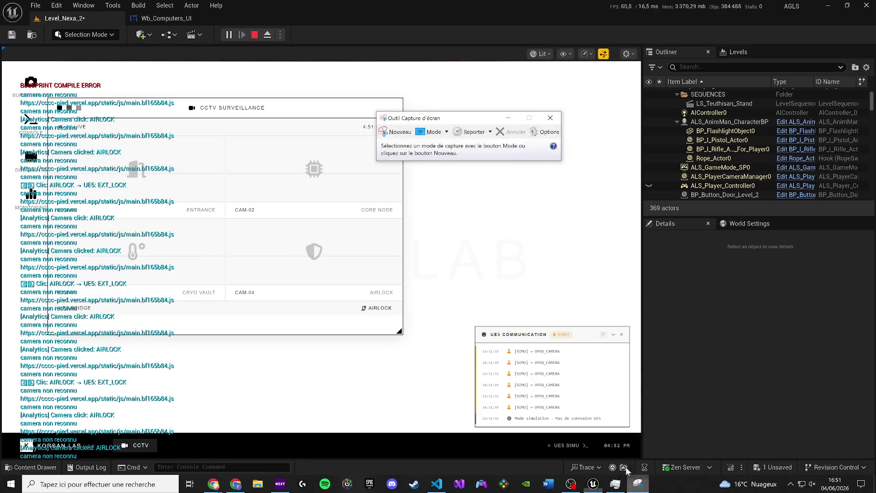
pyautogui.click(397, 131)
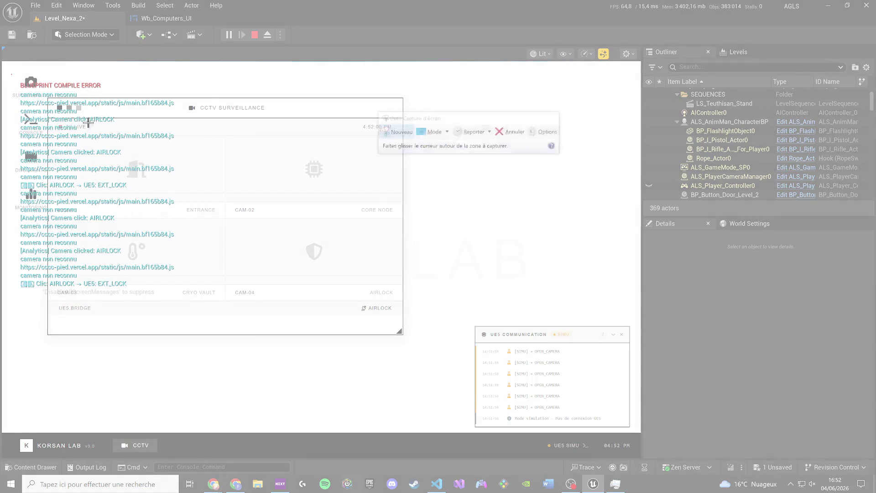
pyautogui.moveTo(11, 75); pyautogui.dragTo(786, 452)
pyautogui.doubleClick(592, 10)
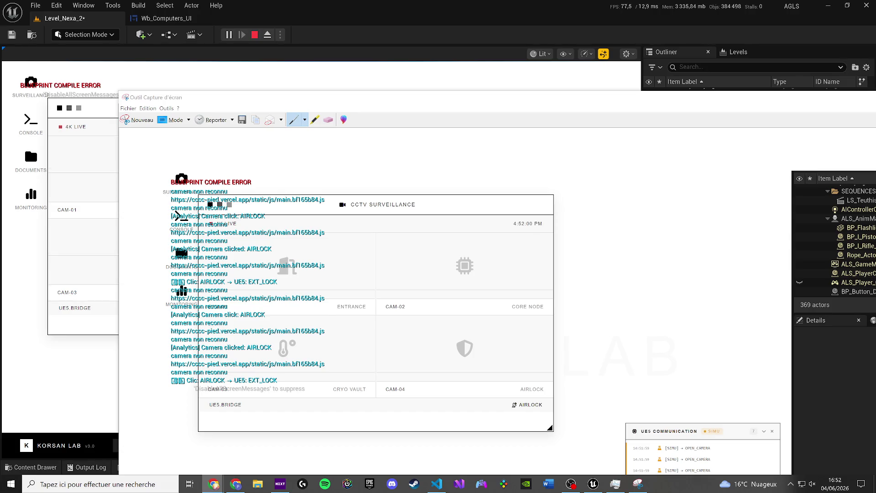
# - Close the screenshot, stop the game session, and return to the Wb_Computers_UI graph
pyautogui.hotkey('alt', 'F4')
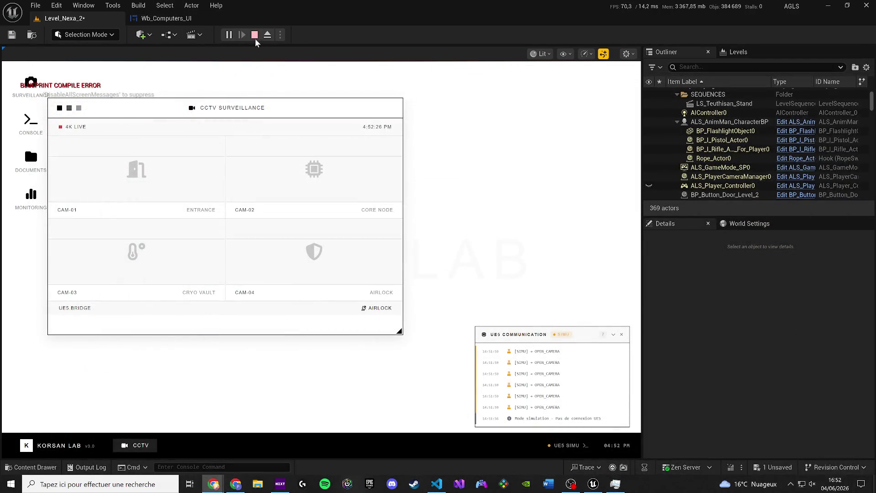
pyautogui.click(255, 35)
pyautogui.click(183, 19)
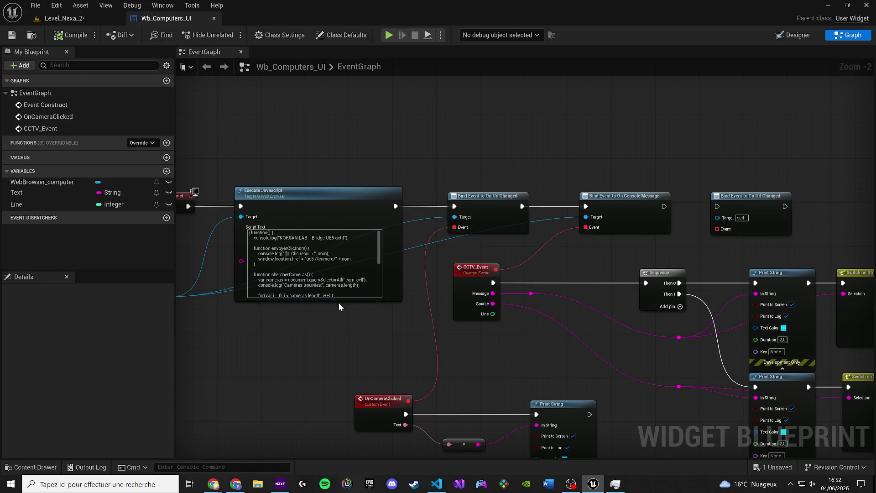
# - Bring the Switch on String nodes into view, then pull a new wire from the pink reroute knot
pyautogui.moveTo(339, 302)
pyautogui.mouseDown()
pyautogui.moveTo(274, 274)
pyautogui.moveTo(244, 241)
pyautogui.moveTo(280, 245)
pyautogui.mouseUp()
pyautogui.scroll(-2, 280, 245)
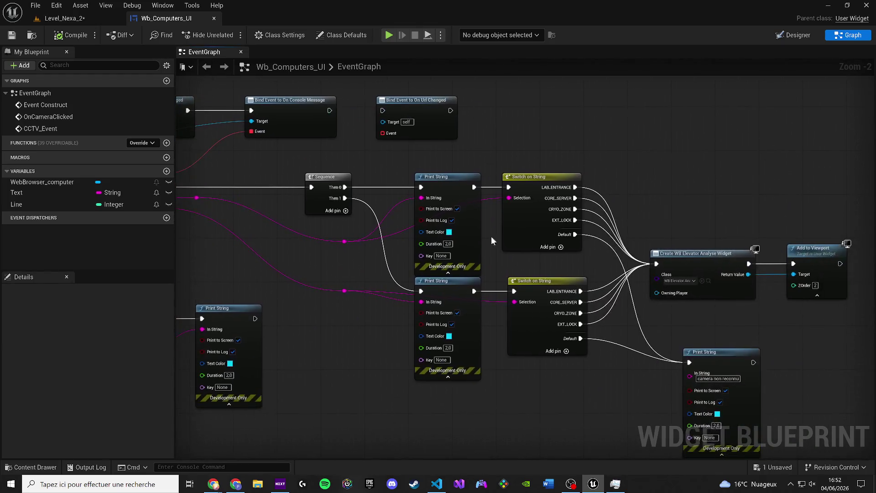
pyautogui.moveTo(566, 256); pyautogui.dragTo(411, 255)
pyautogui.scroll(4, 410, 256)
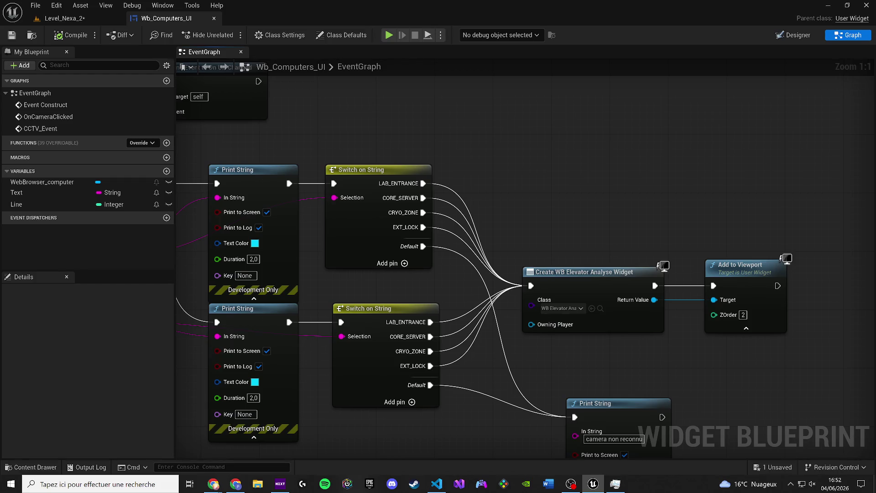
pyautogui.moveTo(412, 157)
pyautogui.mouseDown()
pyautogui.moveTo(368, 159)
pyautogui.moveTo(515, 115)
pyautogui.moveTo(310, 204)
pyautogui.moveTo(555, 162)
pyautogui.mouseUp()
pyautogui.scroll(-1, 555, 162)
pyautogui.moveTo(297, 248); pyautogui.dragTo(741, 118)
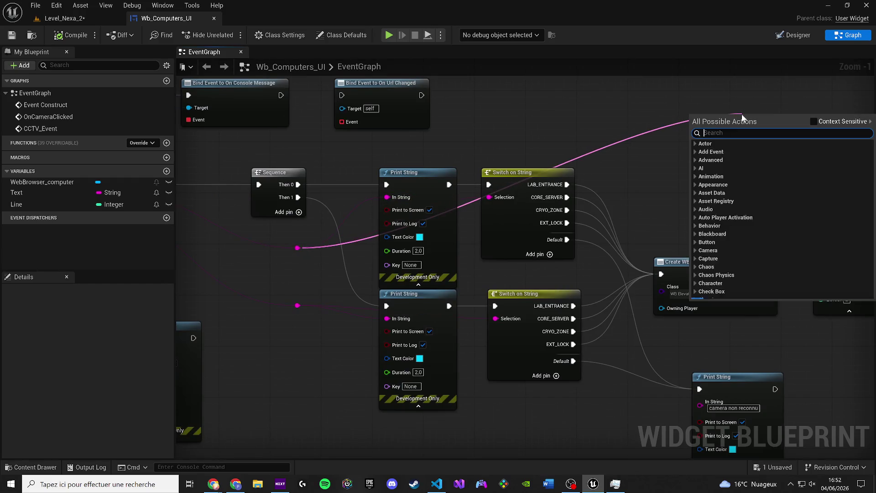
# - Add a caseless Switch on String node wired from the pink reroute string and position it
pyautogui.write('switch on')
pyautogui.press('Return')
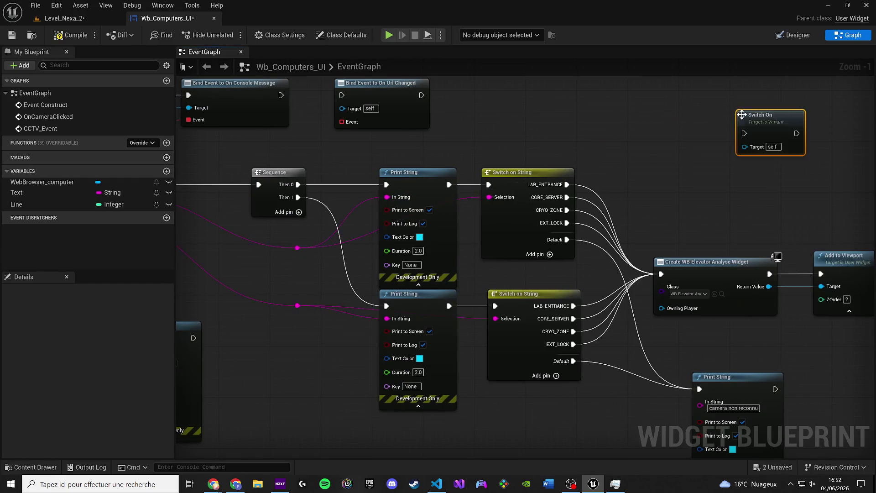
pyautogui.moveTo(300, 249); pyautogui.dragTo(609, 124)
pyautogui.write('switch o')
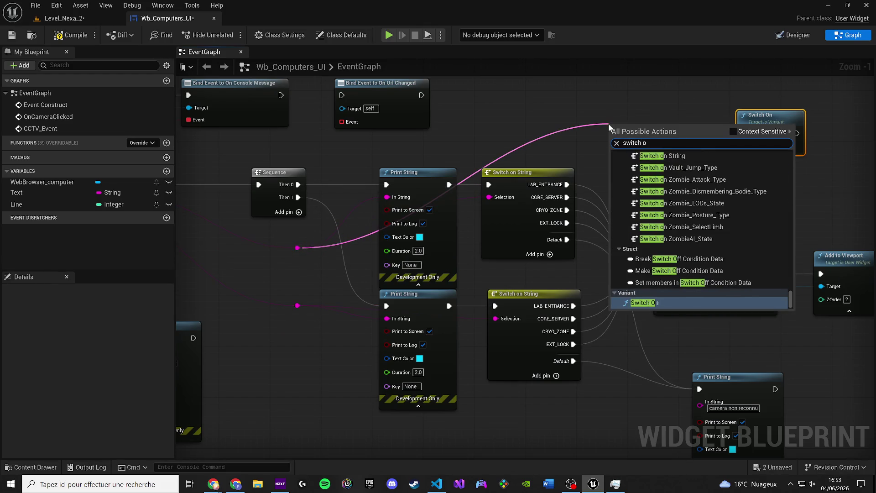
pyautogui.click(662, 156)
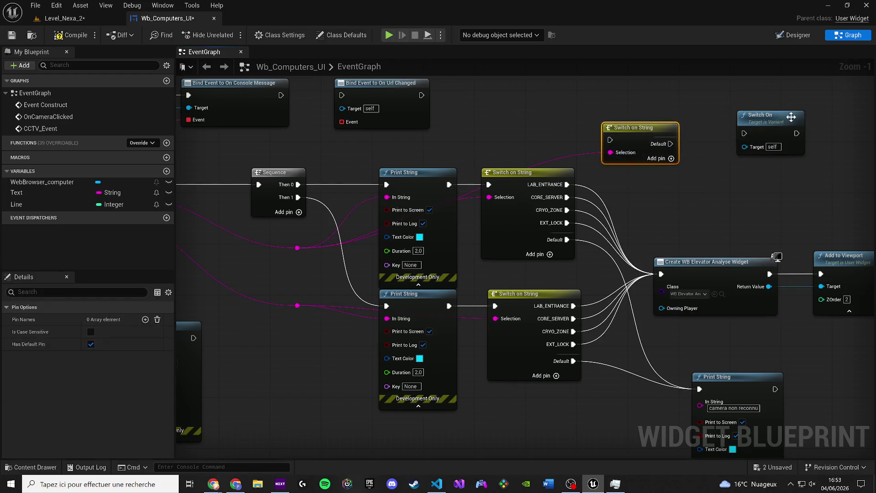
pyautogui.moveTo(643, 122)
pyautogui.mouseDown()
pyautogui.moveTo(576, 117)
pyautogui.moveTo(580, 110)
pyautogui.moveTo(500, 190)
pyautogui.moveTo(470, 185)
pyautogui.moveTo(503, 182)
pyautogui.moveTo(661, 274)
pyautogui.mouseUp()
# - Delete the old four-case Switch on String nodes
pyautogui.click(529, 195)
pyautogui.press('Delete')
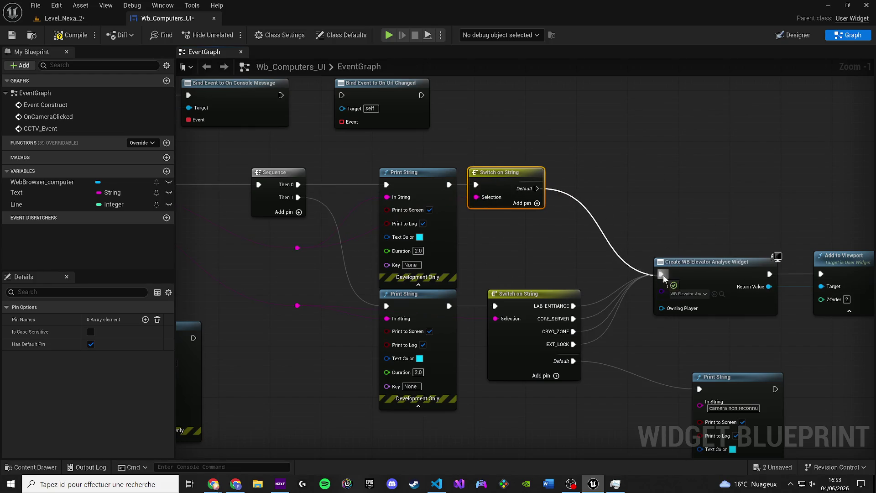
pyautogui.click(525, 295)
pyautogui.hotkey('ctrl', 'z')
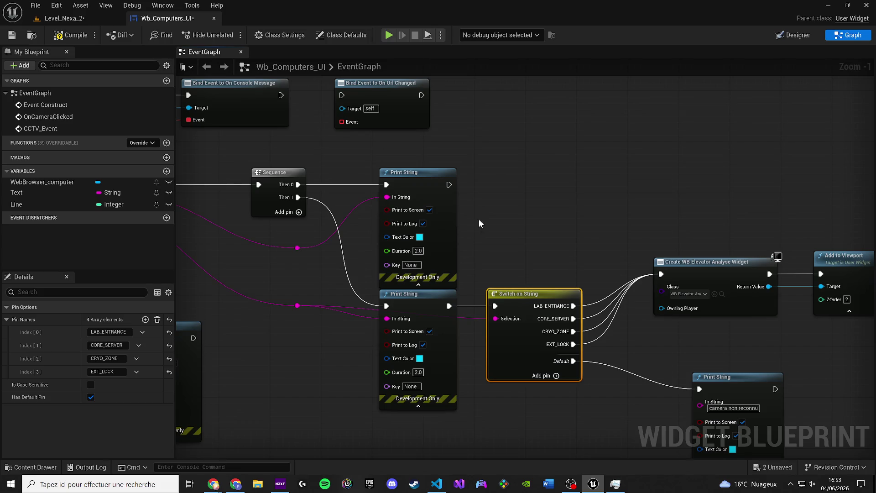
pyautogui.hotkey('ctrl', 'z')
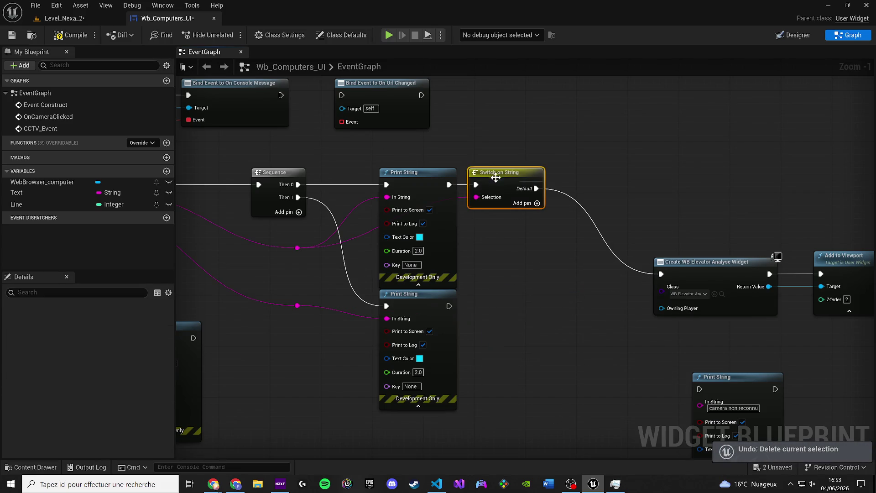
# - Duplicate the new Switch on String and wire its Selection to the lower Print String's string
pyautogui.hotkey('ctrl', 'c')
pyautogui.hotkey('ctrl', 'v')
pyautogui.moveTo(449, 305)
pyautogui.mouseDown()
pyautogui.moveTo(457, 319)
pyautogui.moveTo(508, 310)
pyautogui.moveTo(292, 310)
pyautogui.moveTo(300, 315)
pyautogui.mouseUp()
pyautogui.moveTo(493, 327)
pyautogui.mouseDown()
pyautogui.moveTo(506, 321)
pyautogui.moveTo(297, 313)
pyautogui.moveTo(297, 306)
pyautogui.mouseUp()
pyautogui.moveTo(562, 308)
pyautogui.mouseDown()
pyautogui.moveTo(392, 296)
pyautogui.moveTo(492, 262)
pyautogui.mouseUp()
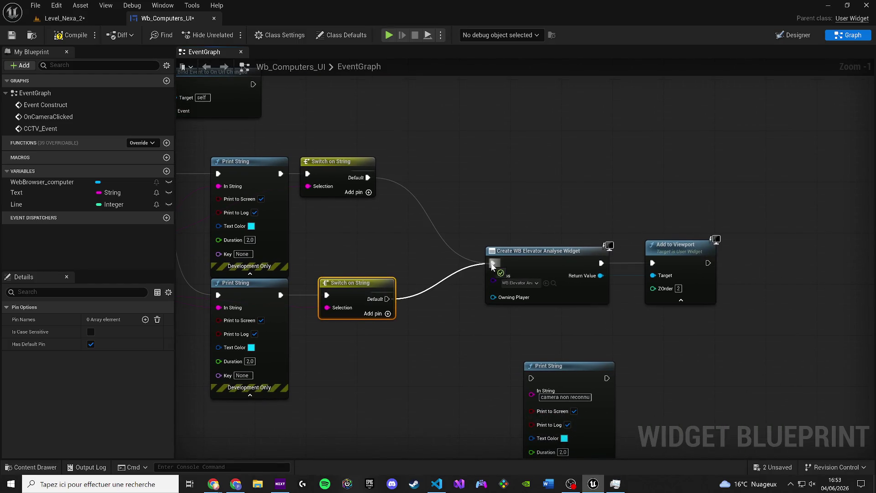
# - Compile the widget blueprint and delete the stray, unconnected Bind Event node
pyautogui.click(73, 36)
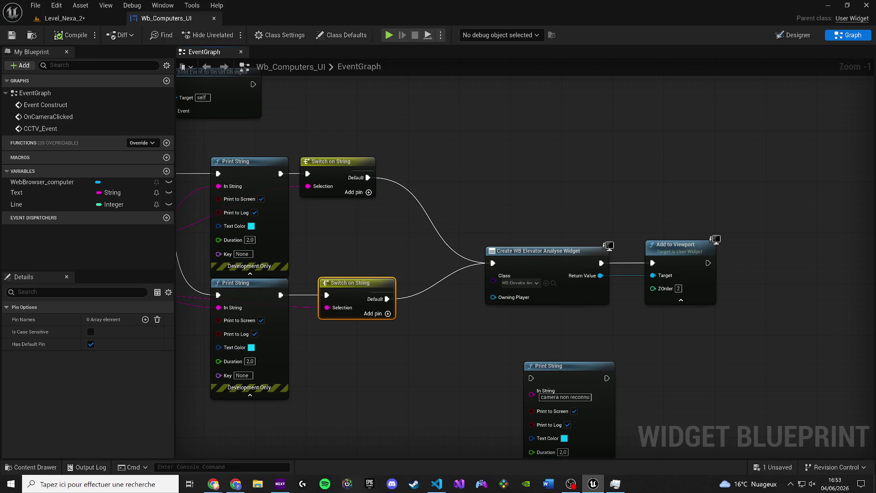
pyautogui.scroll(-3, 402, 231)
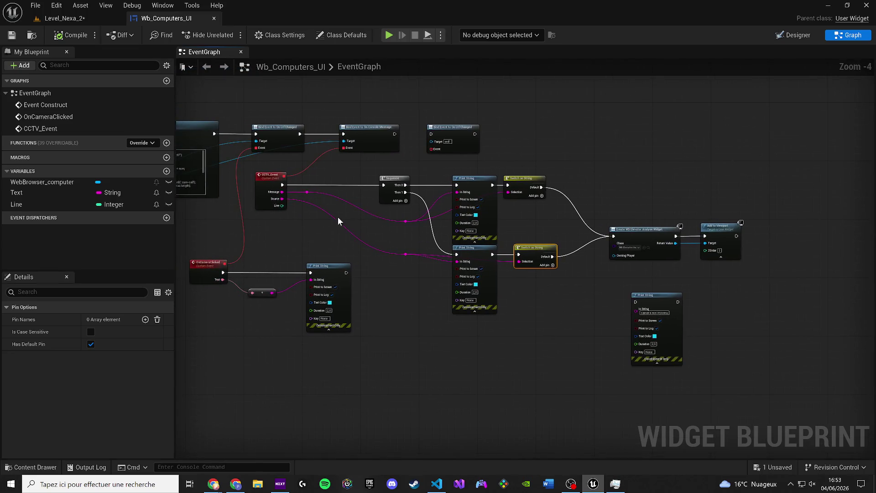
pyautogui.moveTo(351, 242)
pyautogui.mouseDown()
pyautogui.moveTo(370, 260)
pyautogui.moveTo(429, 260)
pyautogui.mouseUp()
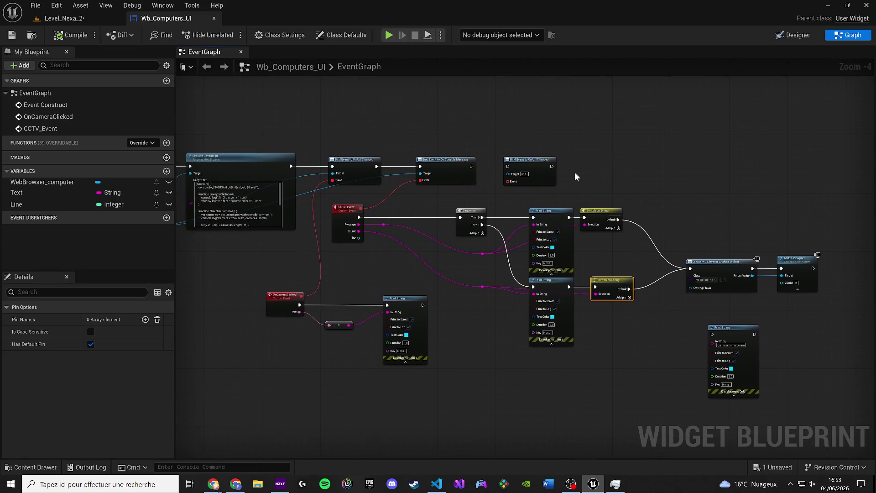
pyautogui.moveTo(524, 164)
pyautogui.mouseDown()
pyautogui.moveTo(574, 139)
pyautogui.moveTo(465, 154)
pyautogui.moveTo(404, 176)
pyautogui.mouseUp()
pyautogui.press('Delete')
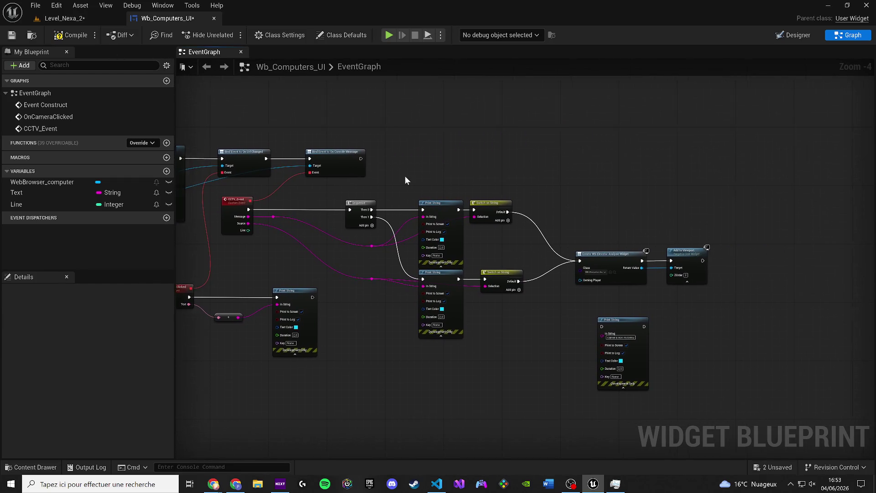
pyautogui.scroll(1, 310, 202)
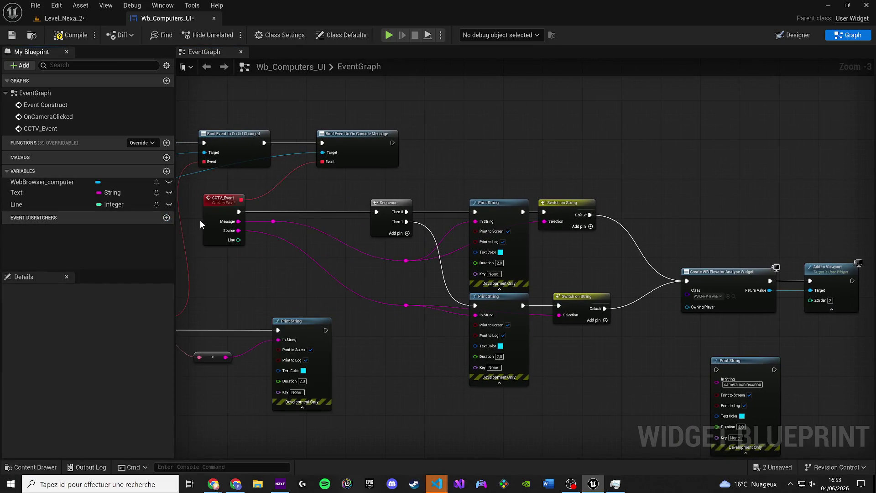
# - Launch Snipping Tool from Windows search
pyautogui.press('super')
pyautogui.write('ca')
pyautogui.press('Return')
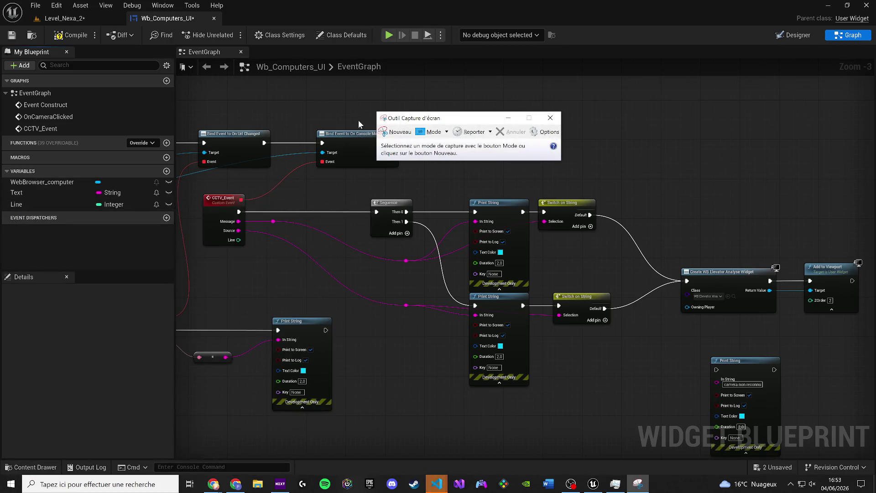
# - Delete the lone Print String node at the lower right of the graph
pyautogui.click(393, 132)
pyautogui.press('Escape')
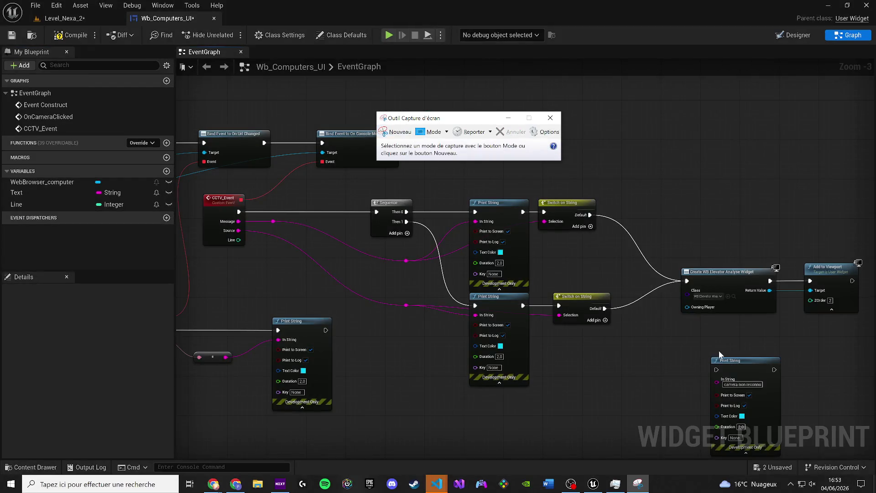
pyautogui.moveTo(736, 359); pyautogui.dragTo(705, 93)
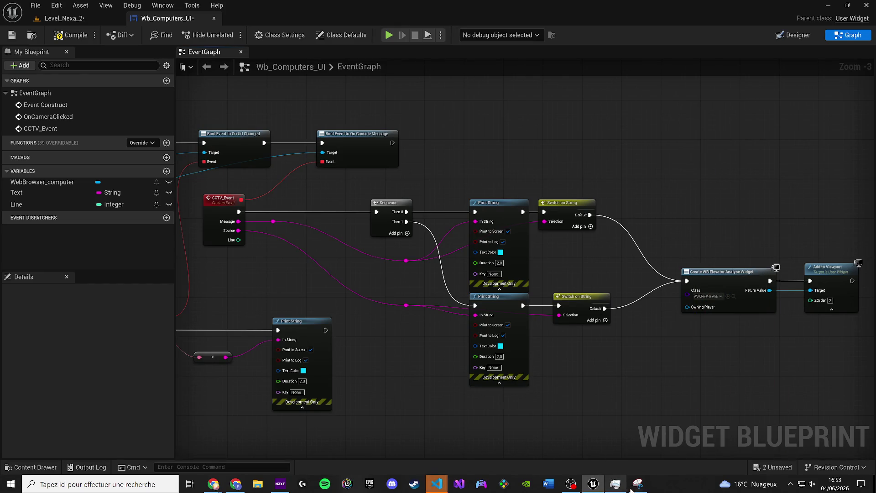
pyautogui.press('Delete')
# - Snip the whole blueprint graph area, then close Snipping Tool
pyautogui.click(401, 132)
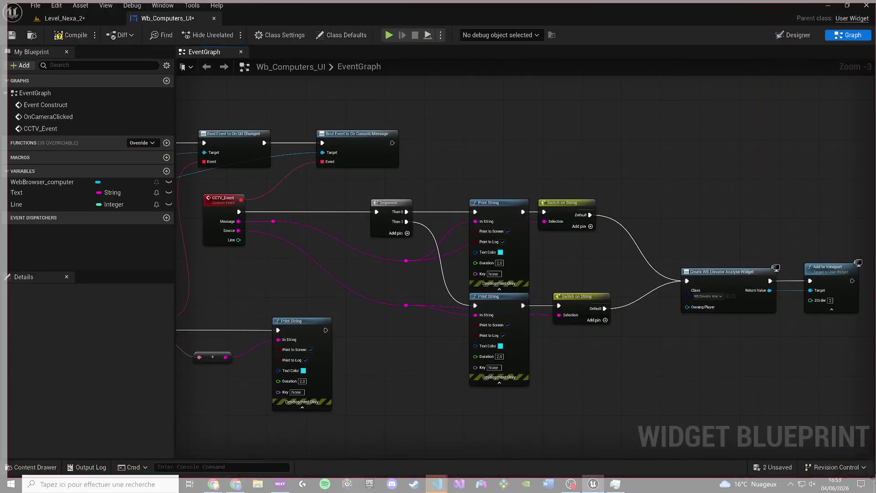
pyautogui.moveTo(7, 2); pyautogui.dragTo(870, 455)
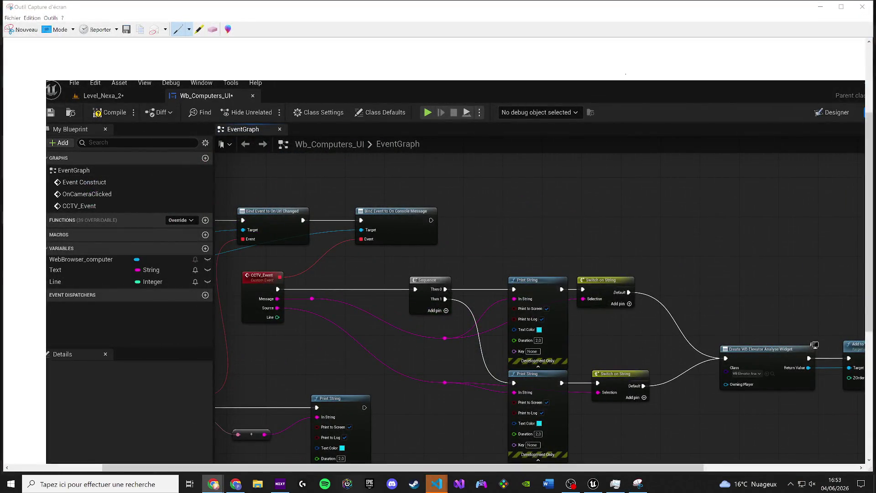
pyautogui.click(862, 7)
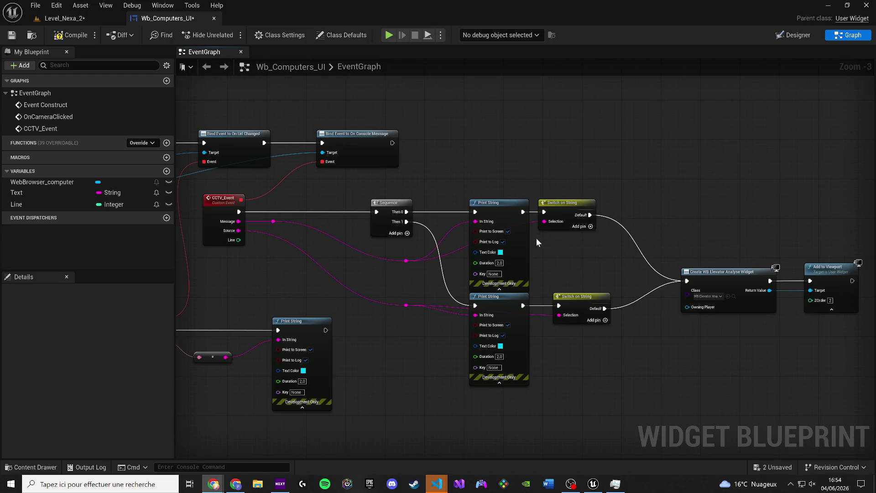
# - Play Level_Nexa_2 despite the compile error and open the wall computer
pyautogui.click(73, 20)
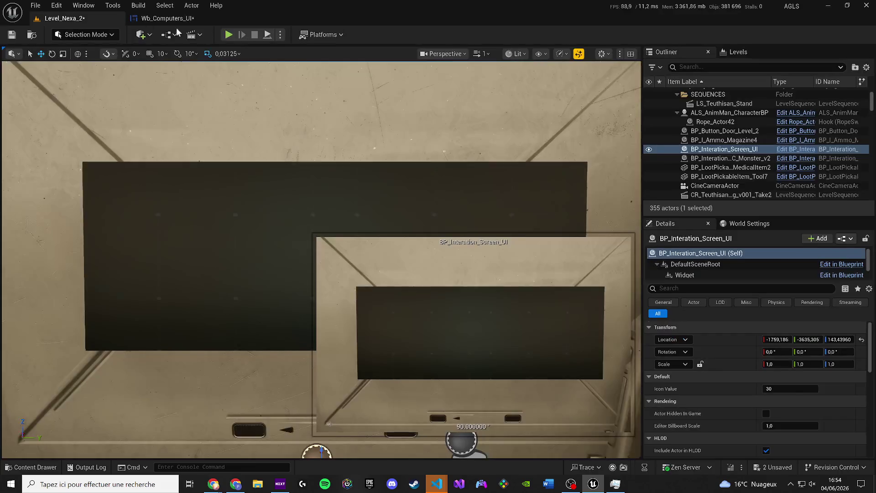
pyautogui.click(227, 35)
pyautogui.click(499, 255)
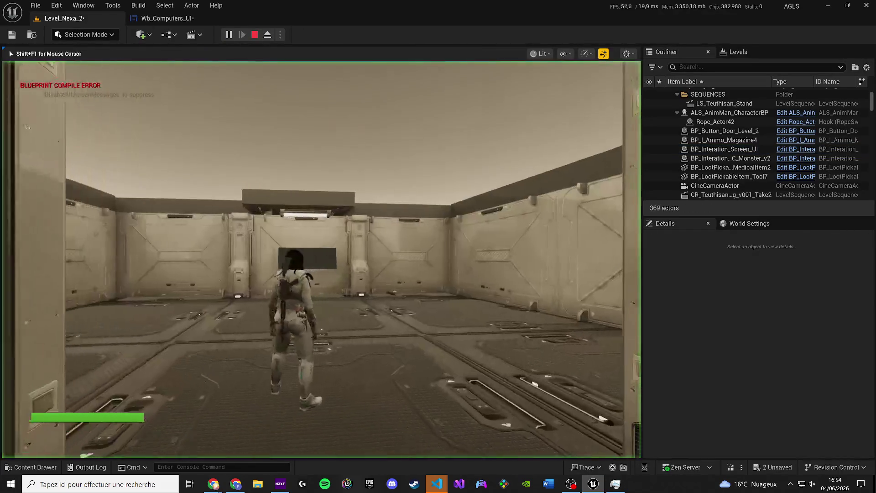
pyautogui.press('w')
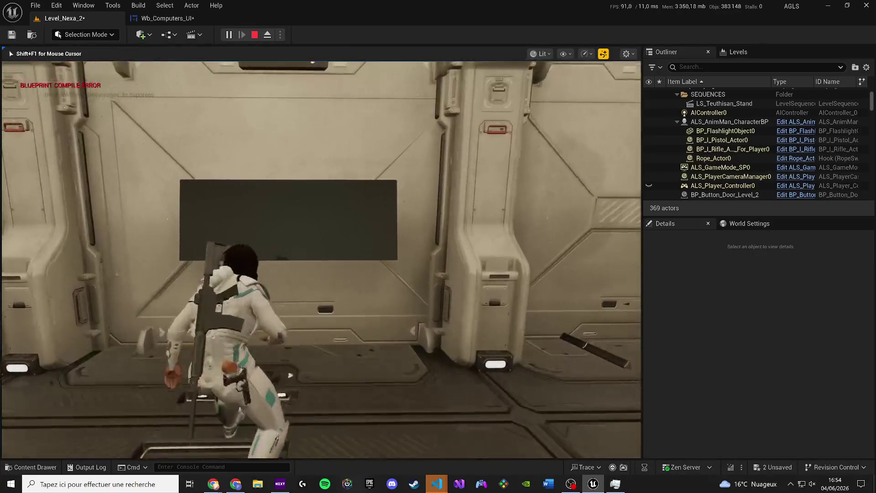
pyautogui.press('f')
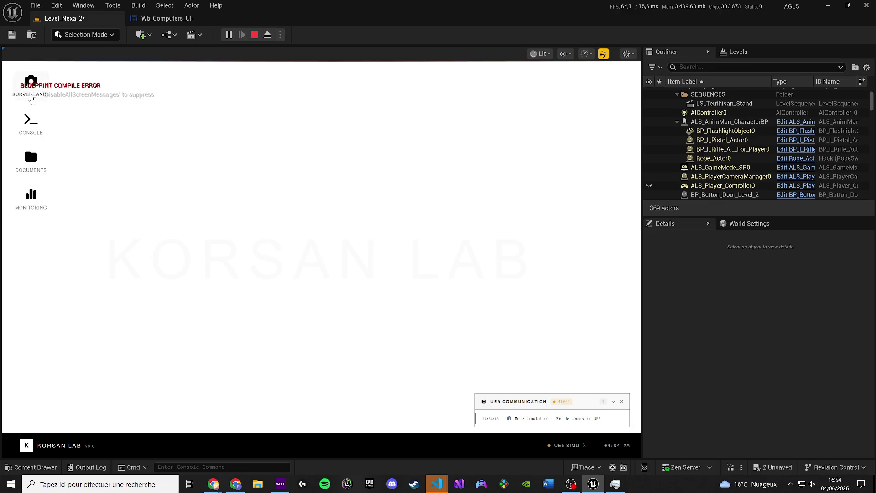
# - In CCTV Surveillance, try the ENTRANCE, CRYO VAULT, AIRLOCK and CORE NODE cameras, then stop play
pyautogui.click(31, 82)
pyautogui.click(214, 173)
pyautogui.click(182, 255)
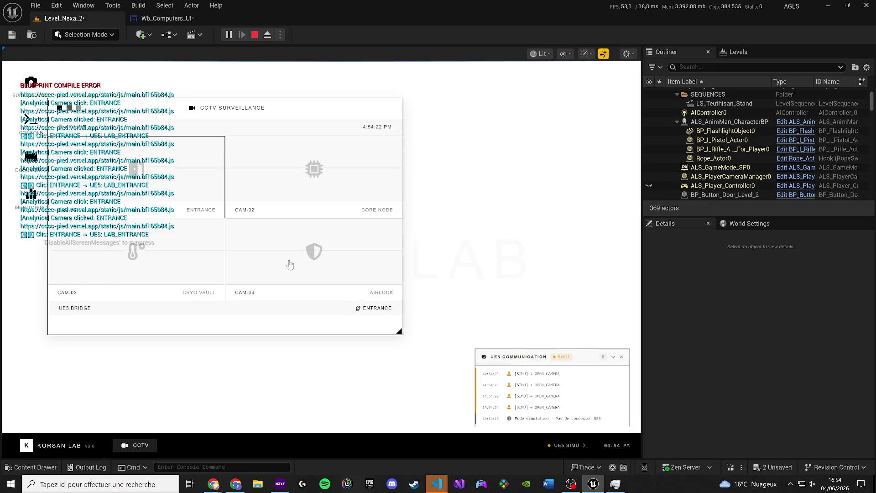
pyautogui.click(248, 280)
pyautogui.click(249, 280)
pyautogui.click(248, 279)
pyautogui.click(137, 174)
pyautogui.click(314, 168)
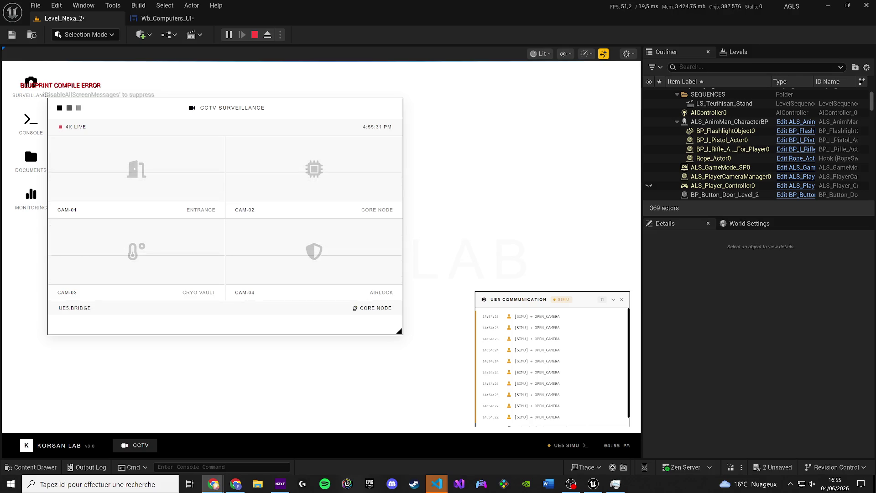
pyautogui.press('Escape')
pyautogui.click(164, 17)
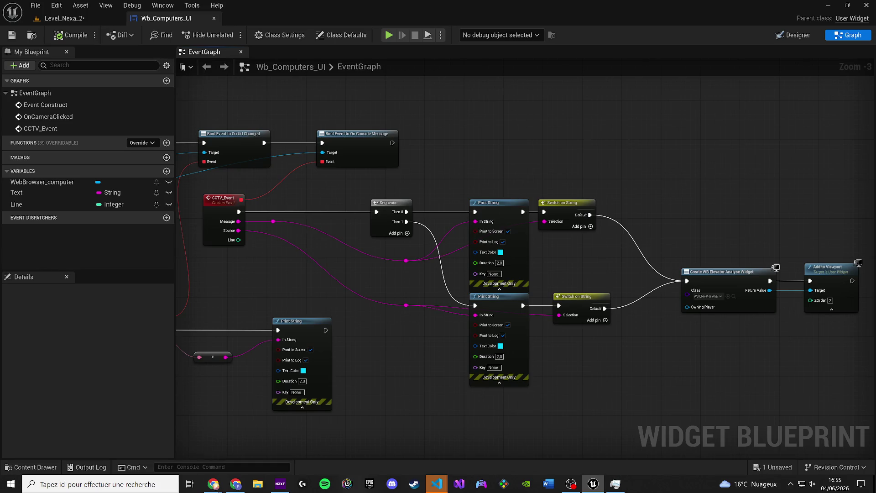
# - Bring the Visual Studio Code welcome window to the front
pyautogui.hotkey('alt', 'Tab')
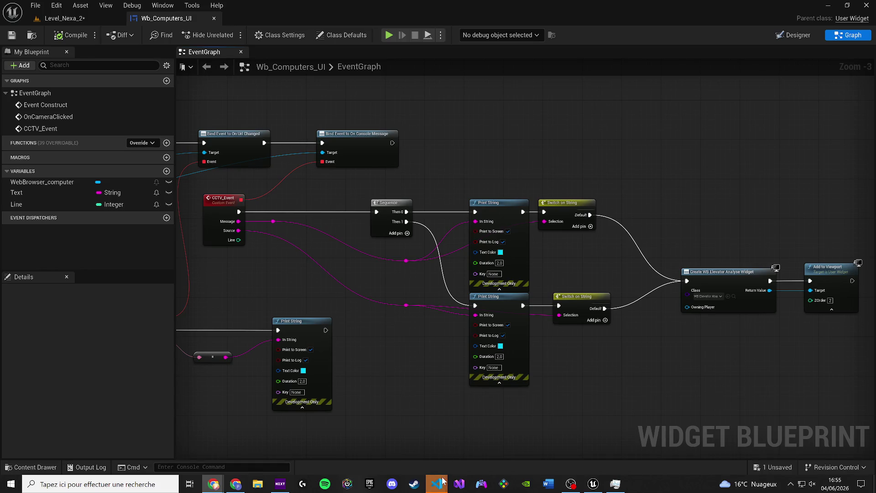
pyautogui.moveTo(441, 481)
pyautogui.click(511, 417)
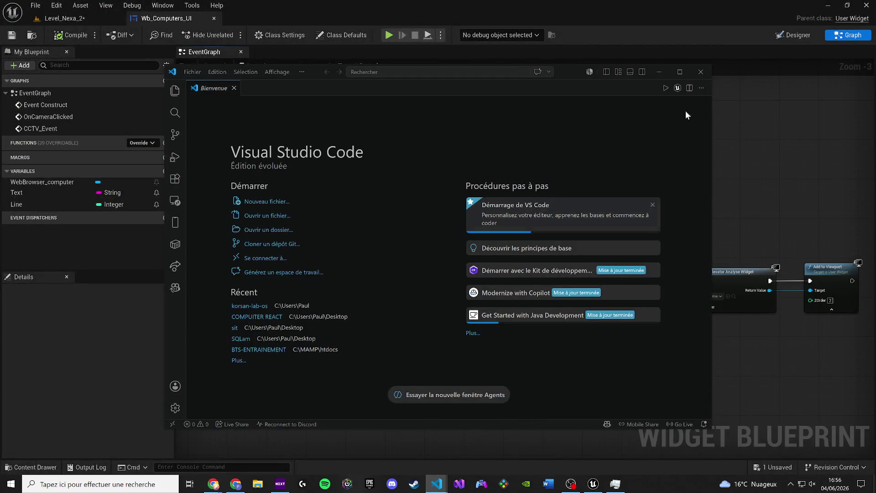
# - Close the VS Code welcome window and bring up the korsan-lab-os App.js window
pyautogui.click(691, 70)
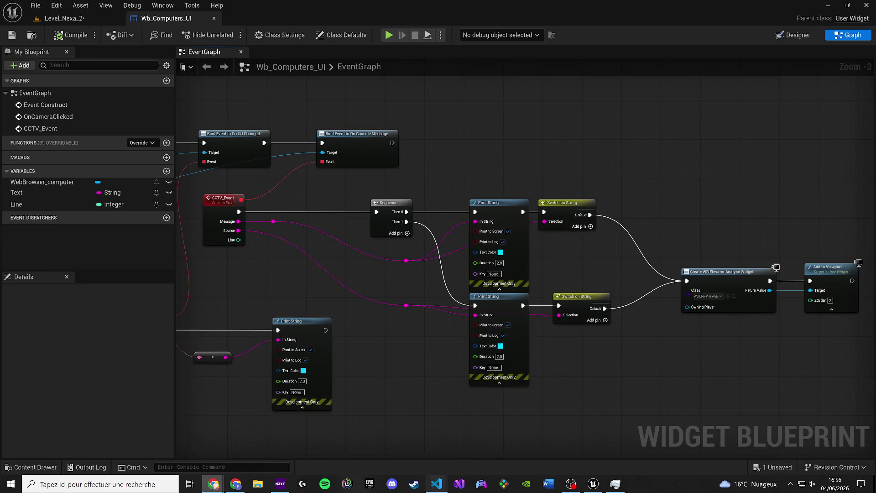
pyautogui.click(437, 484)
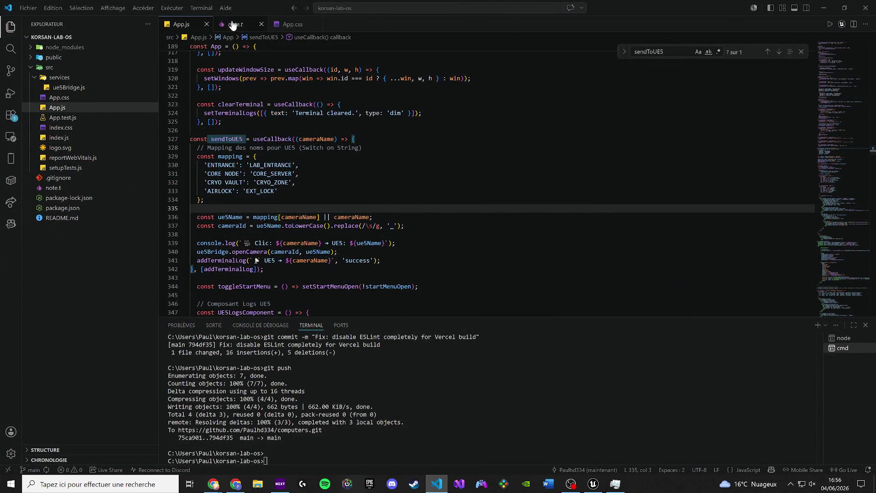
pyautogui.press('Print')
pyautogui.hotkey('alt', 'Tab')
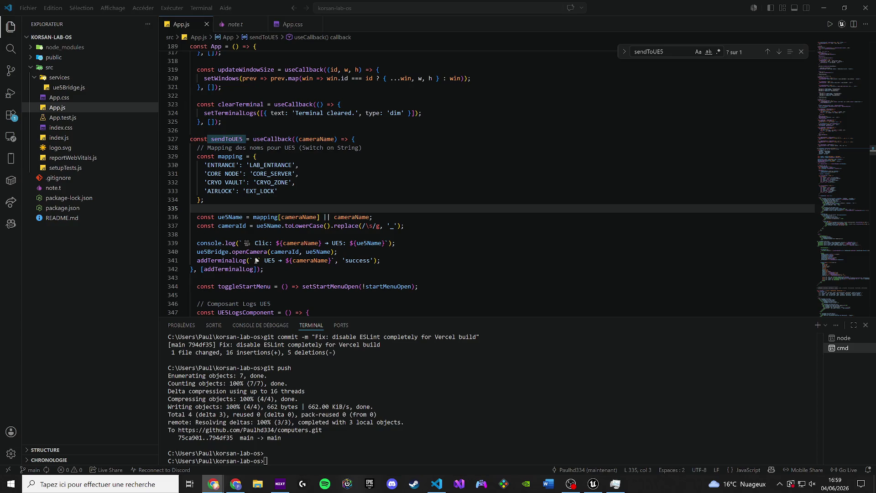
# - Copy the three saved git commands from note.t
pyautogui.press('Down')
pyautogui.press('Down')
pyautogui.press('End')
pyautogui.hotkey('ctrl', 'a')
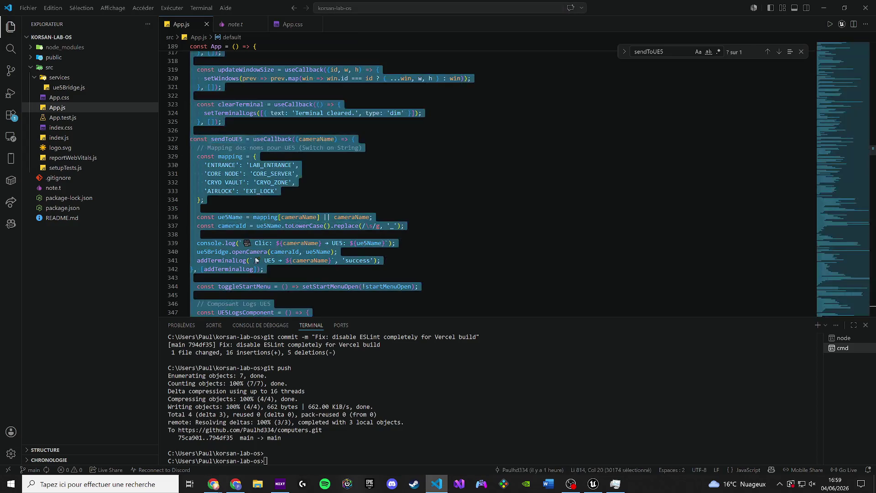
pyautogui.hotkey('ctrl', 'End')
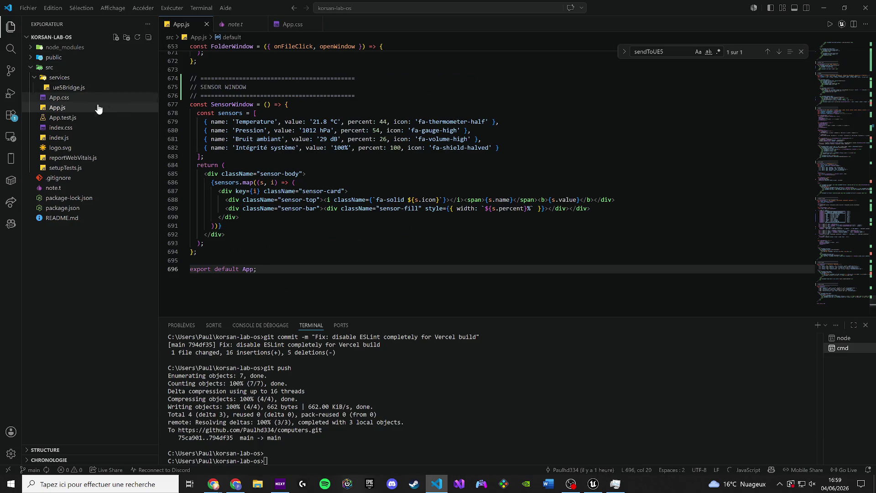
pyautogui.moveTo(235, 121); pyautogui.dragTo(243, 122)
pyautogui.click(235, 25)
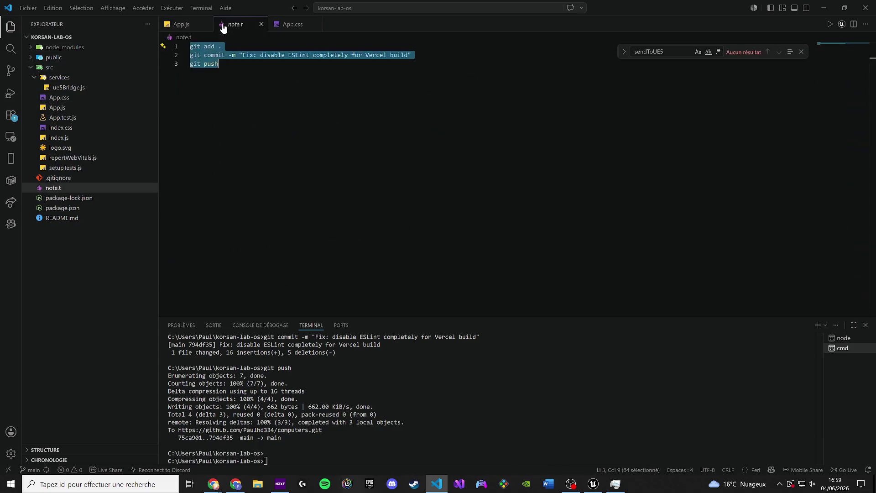
pyautogui.hotkey('ctrl', 'End')
pyautogui.hotkey('ctrl', 'a')
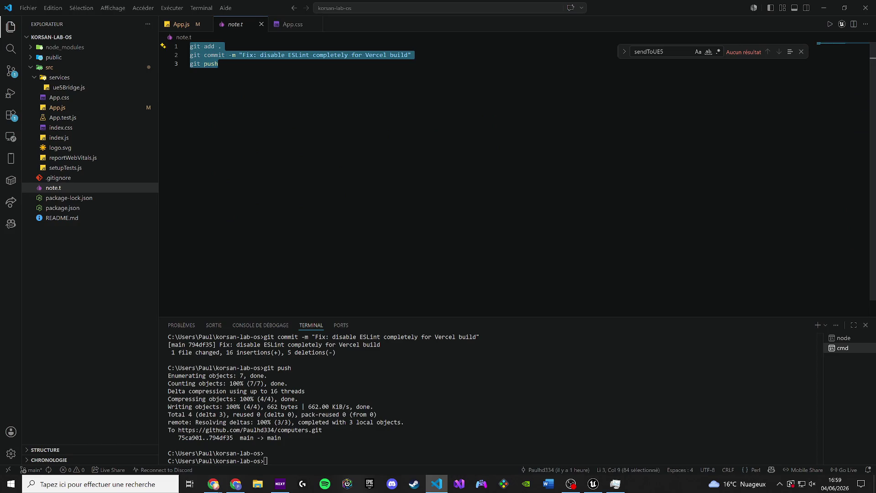
# - Run them to commit 'Fix: disable ESLint completely for Vercel build', push to main, and minimize VS Code
pyautogui.click(167, 25)
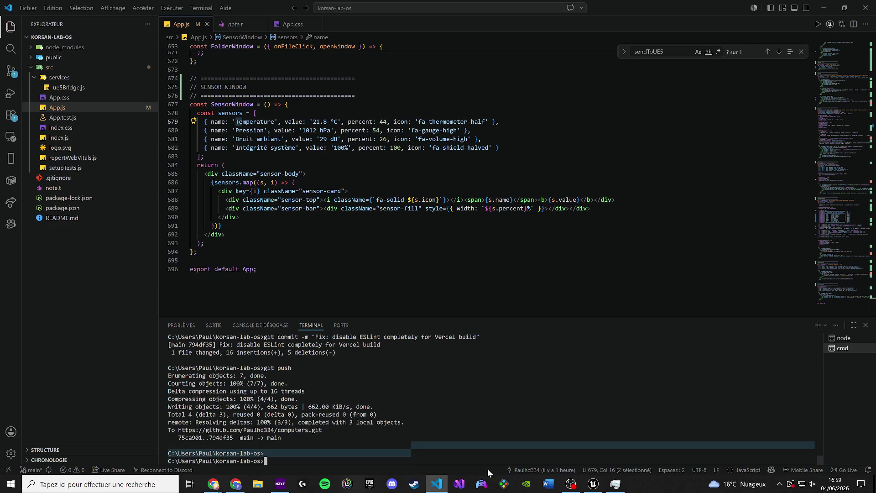
pyautogui.hotkey('ctrl', 'v')
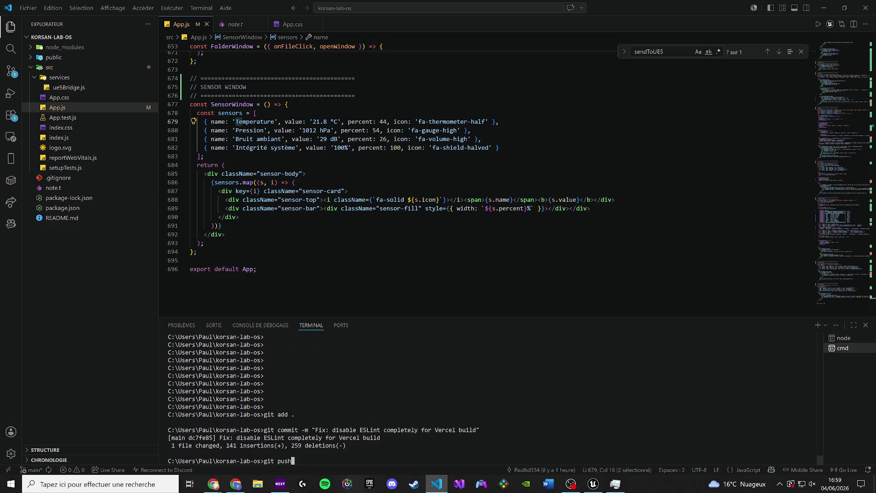
pyautogui.press('Return')
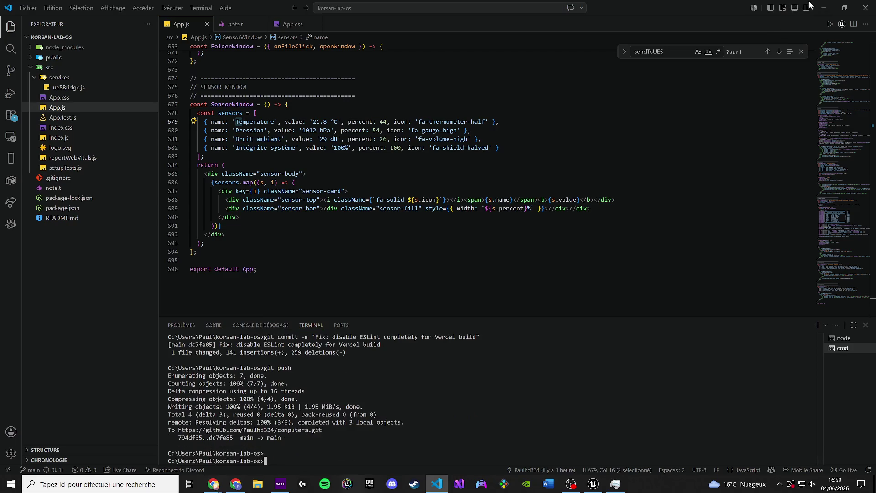
pyautogui.click(825, 7)
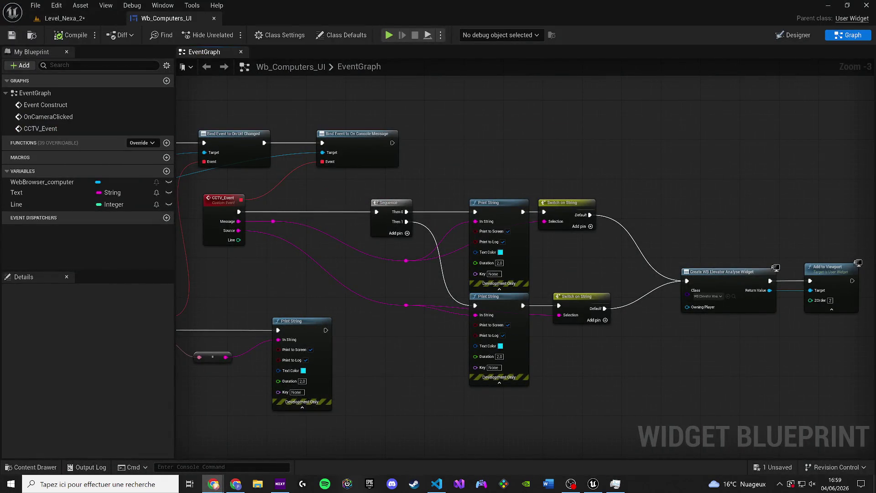
# - Open Edit > Plugins to list the 713 available plugins
pyautogui.click(105, 5)
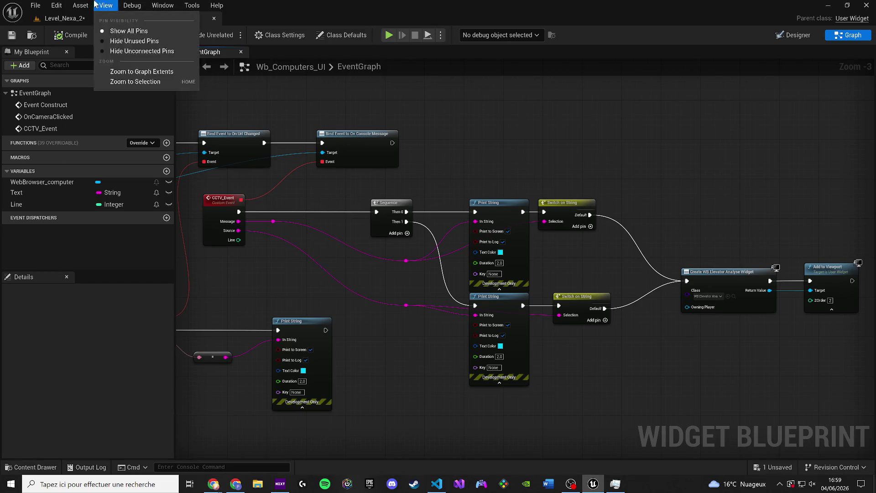
pyautogui.click(56, 5)
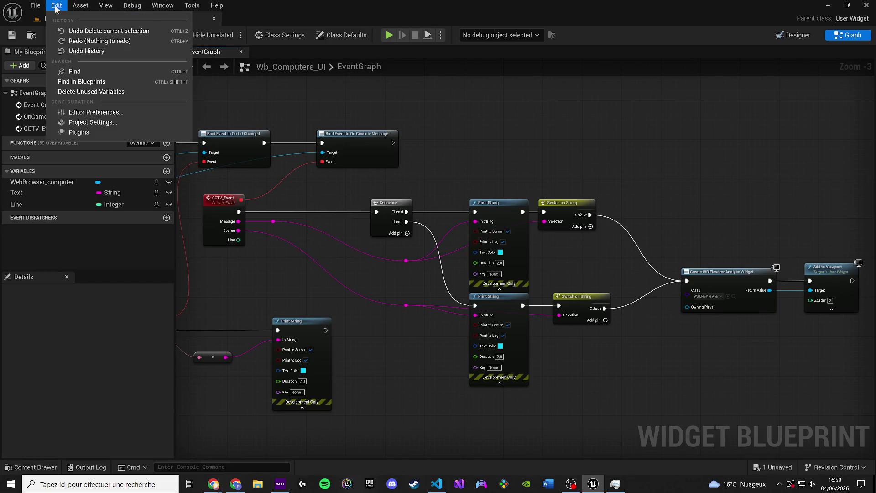
pyautogui.click(70, 137)
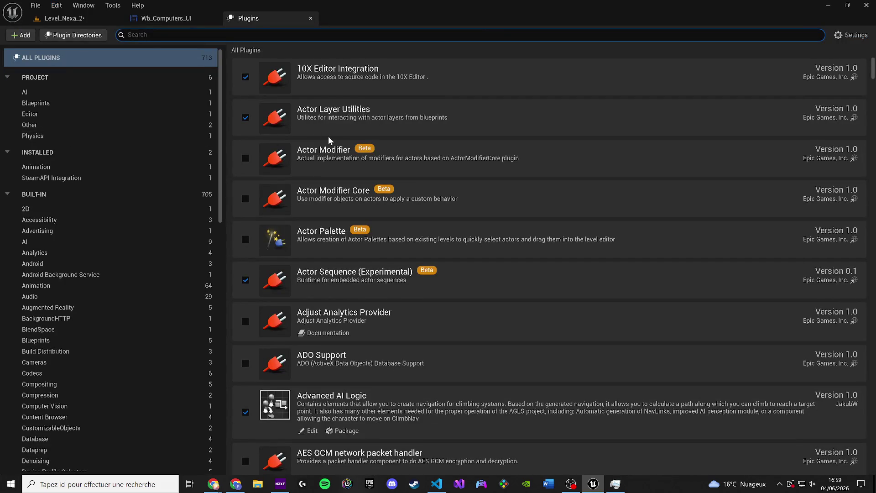
# - Search 'pixel', enable Pixel Streaming, then restart the editor and save Level_Nexa_2
pyautogui.write('pixel')
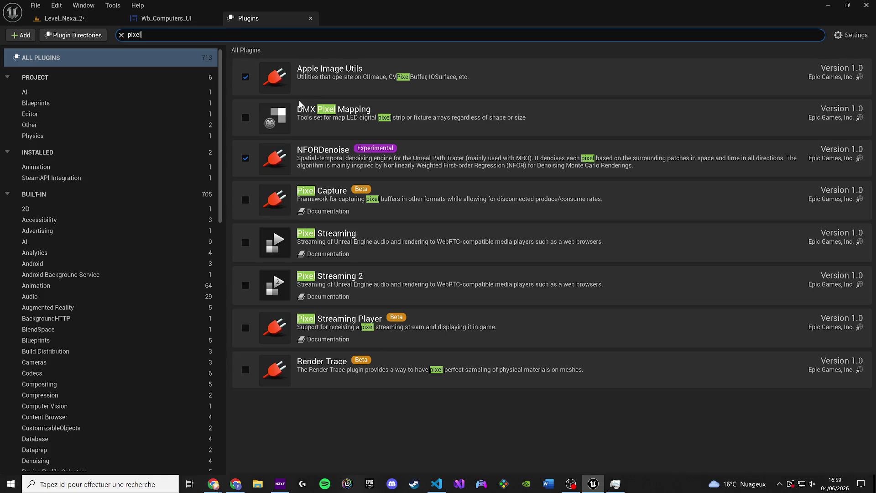
pyautogui.click(245, 242)
pyautogui.click(839, 457)
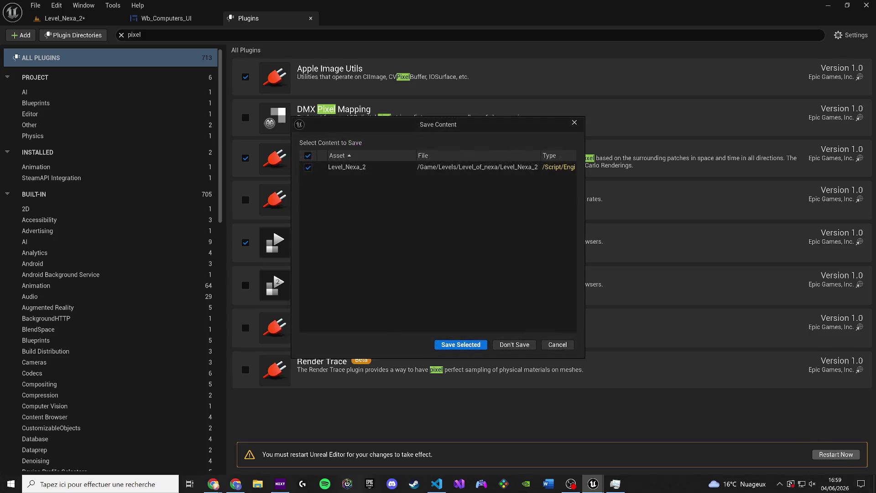
pyautogui.click(451, 346)
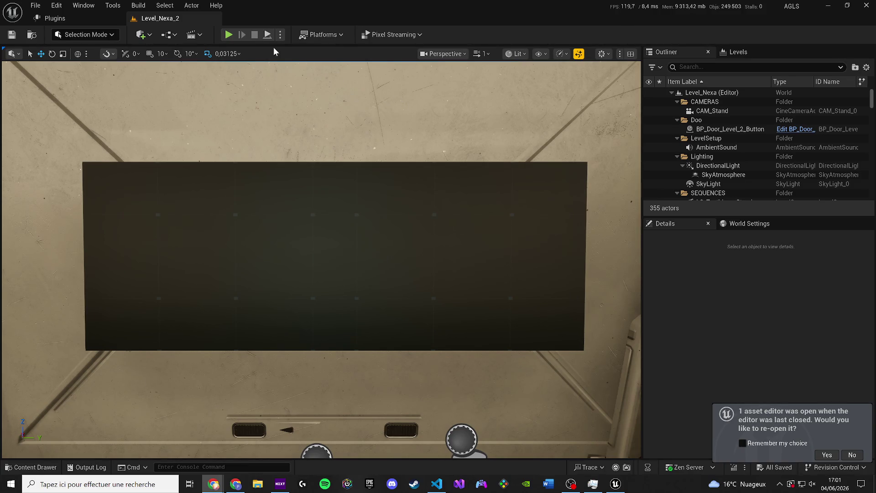
# - Play in Editor despite the compile errors and walk the character to the wall screen
pyautogui.click(231, 36)
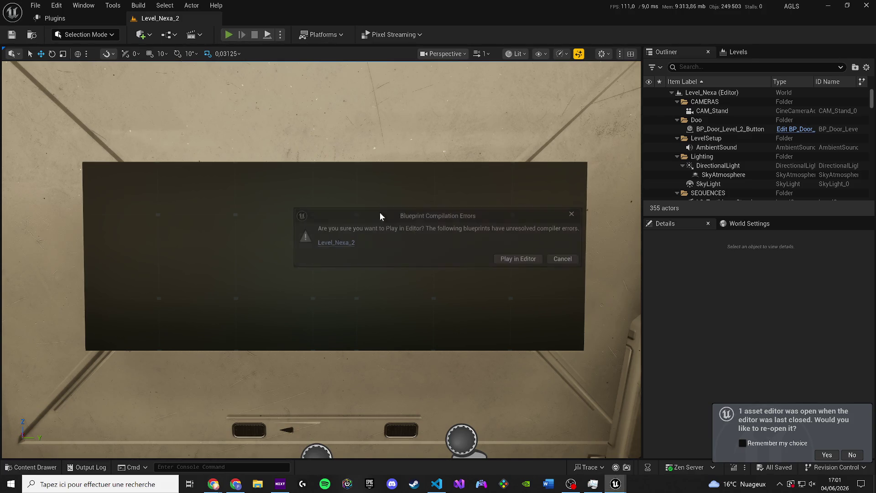
pyautogui.click(506, 259)
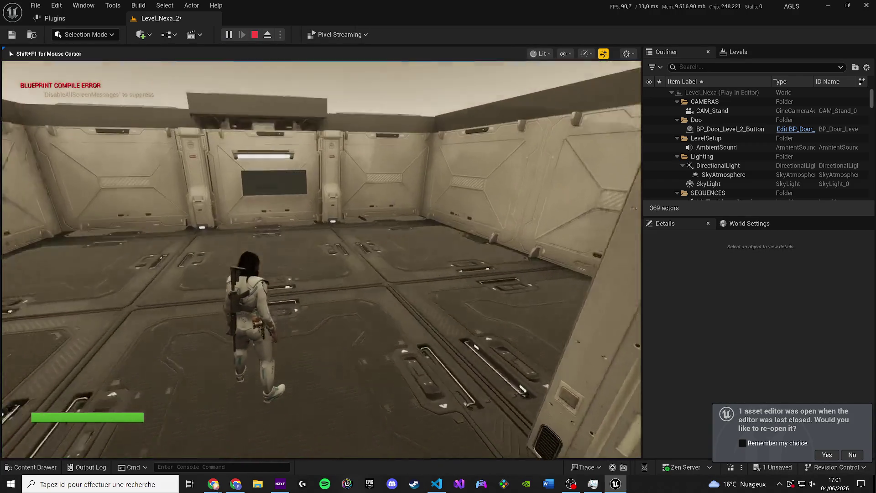
pyautogui.press('w')
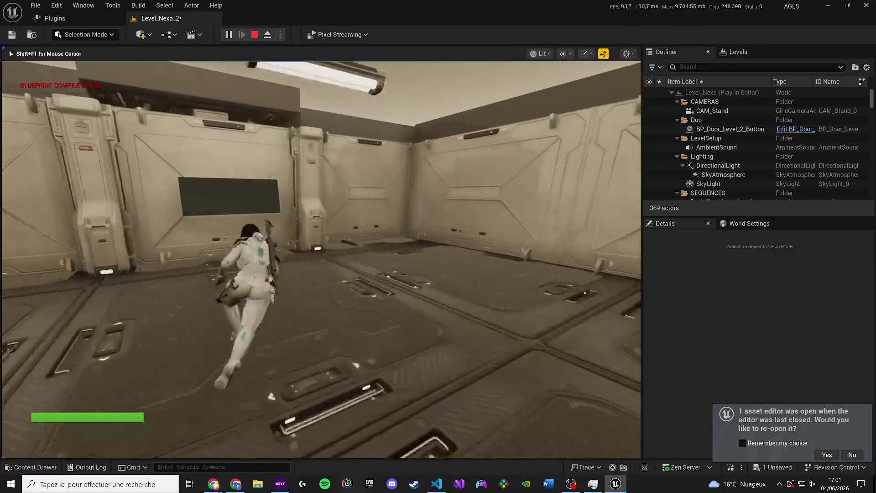
pyautogui.hotkey('shift', 'F1')
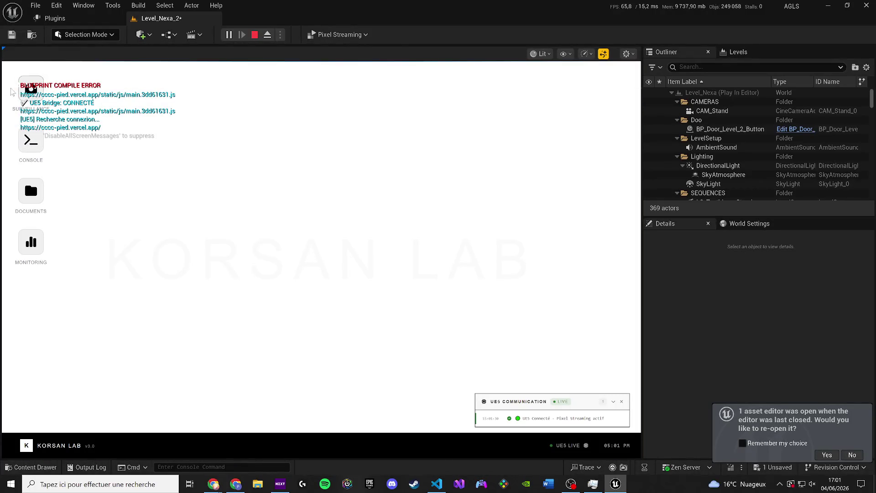
# - Open CCTV Surveillance and select camera tiles CAM-01, CAM-04 and CAM-02
pyautogui.click(31, 88)
pyautogui.click(111, 178)
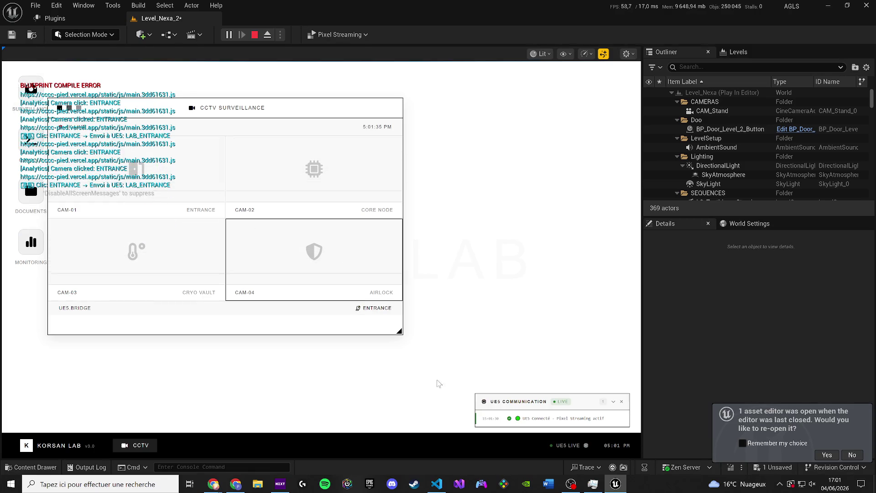
pyautogui.click(338, 280)
pyautogui.click(339, 280)
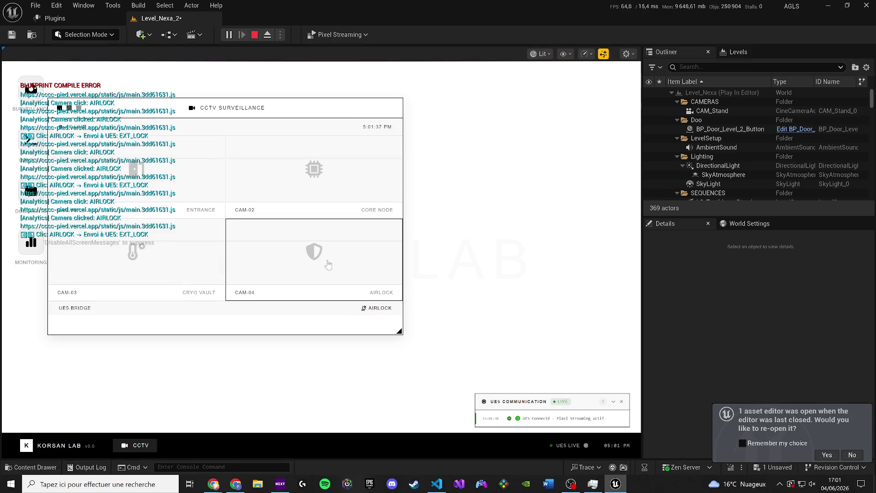
pyautogui.click(305, 176)
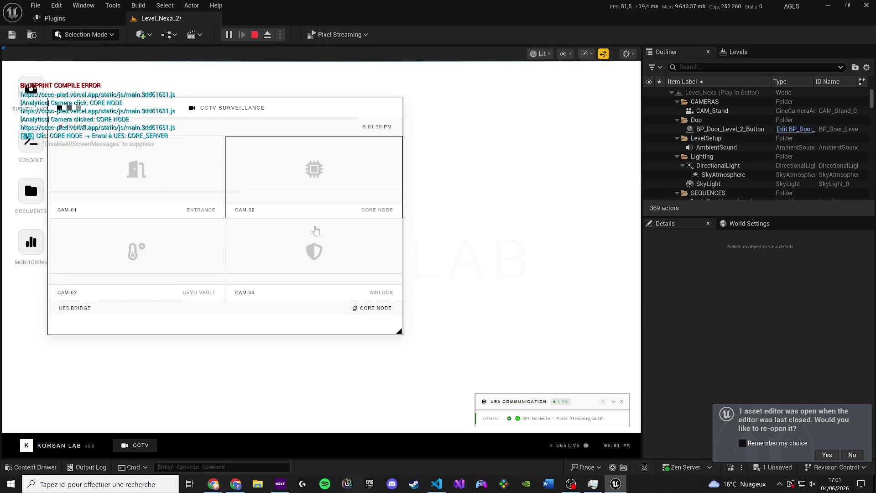
pyautogui.click(318, 243)
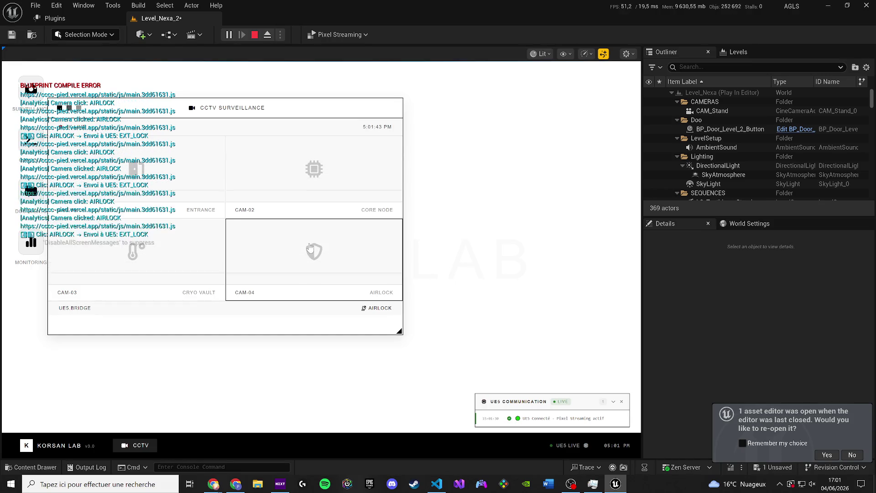
pyautogui.click(310, 247)
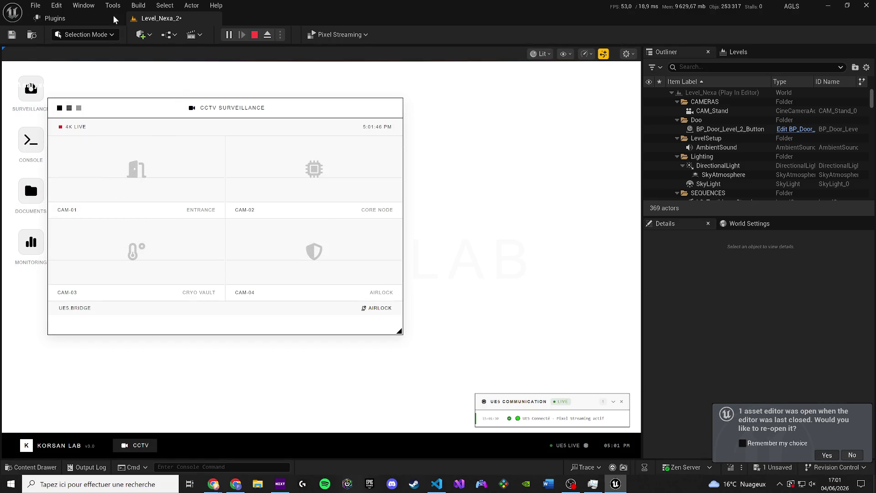
# - Close the Plugins tab, reopen the CCTV window and select CAM-01 Entrance
pyautogui.click(94, 18)
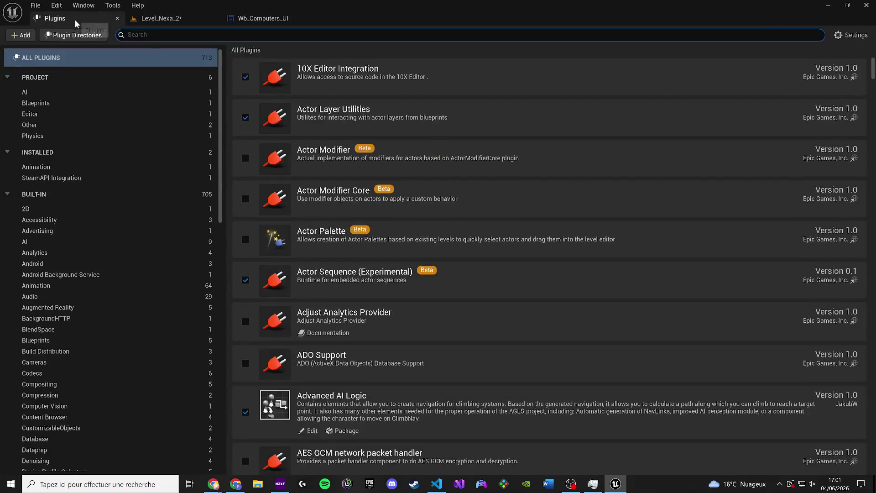
pyautogui.click(118, 19)
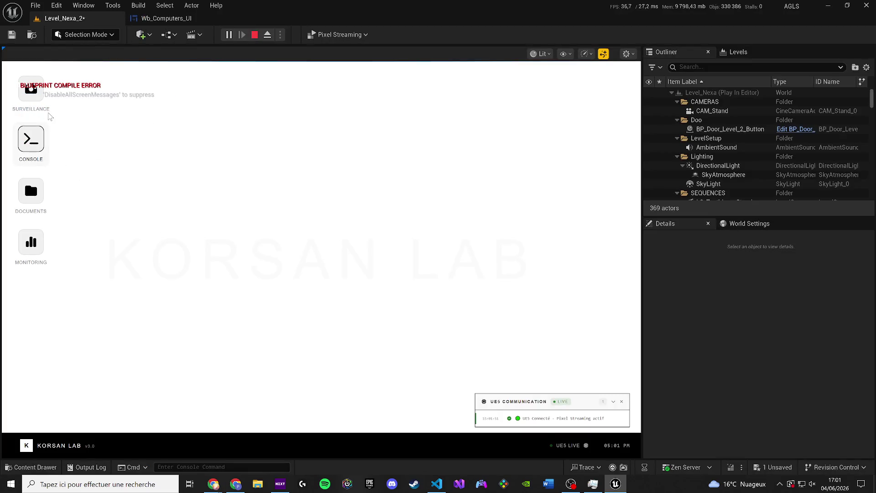
pyautogui.click(36, 100)
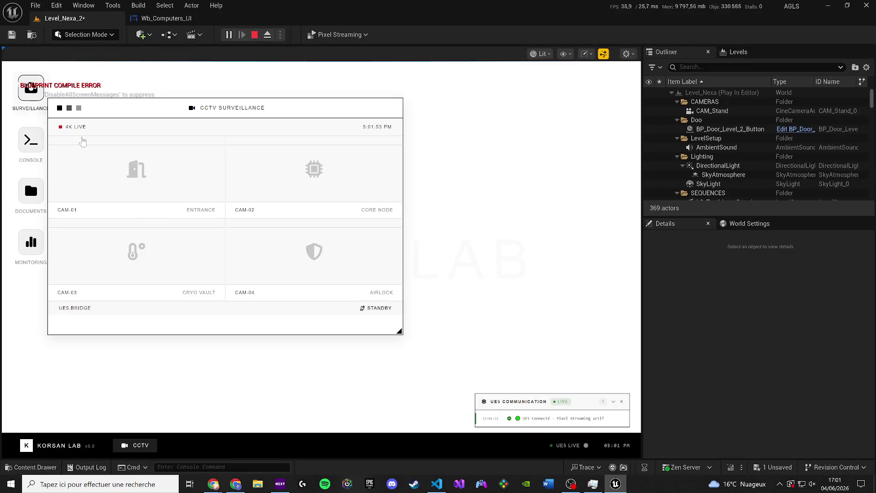
pyautogui.click(134, 197)
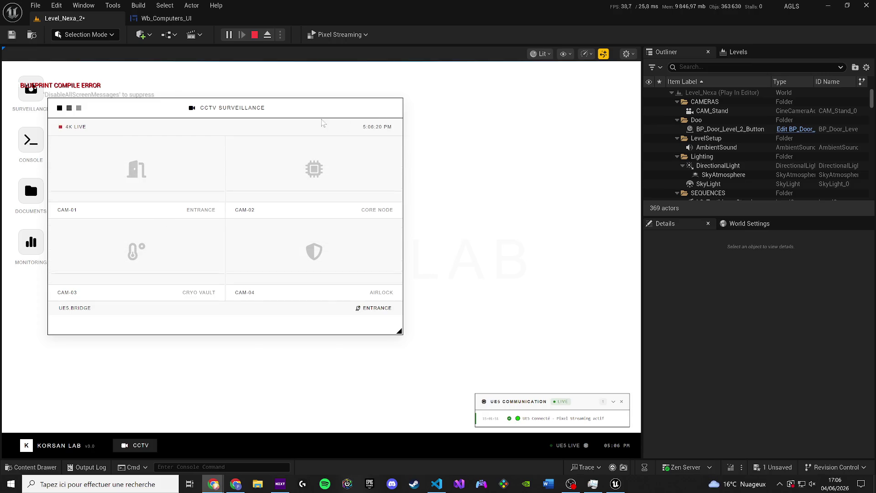
# - Stop the play session and open then close the Revision Control menu
pyautogui.click(255, 35)
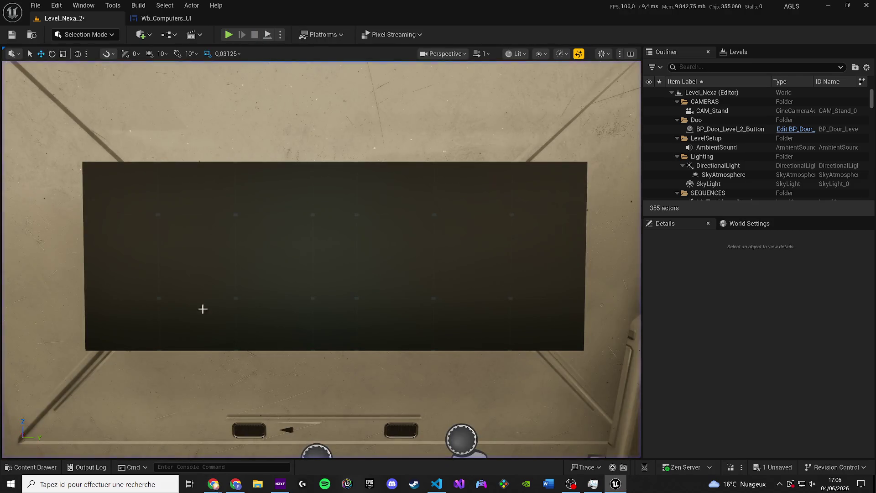
pyautogui.click(865, 468)
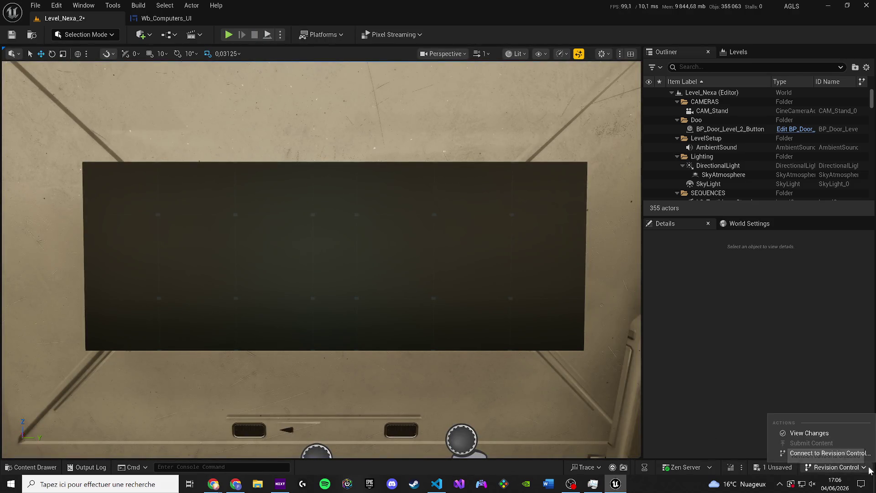
pyautogui.click(751, 315)
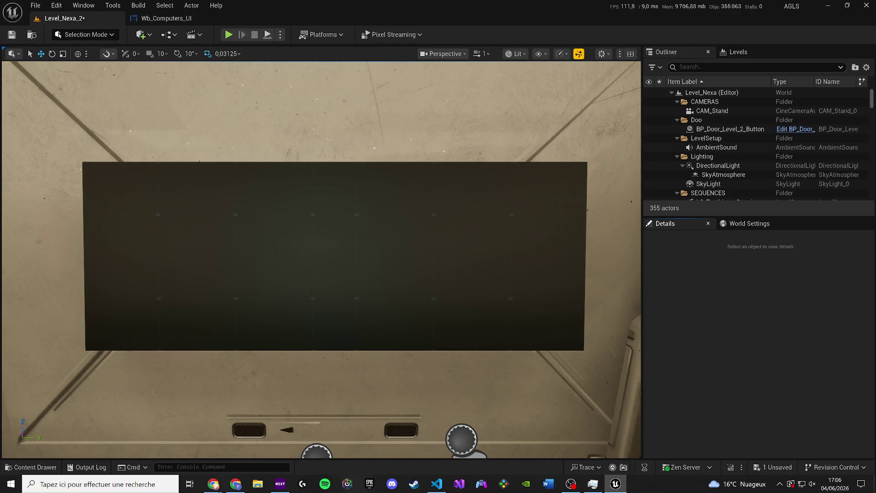
pyautogui.hotkey('alt', 'Tab')
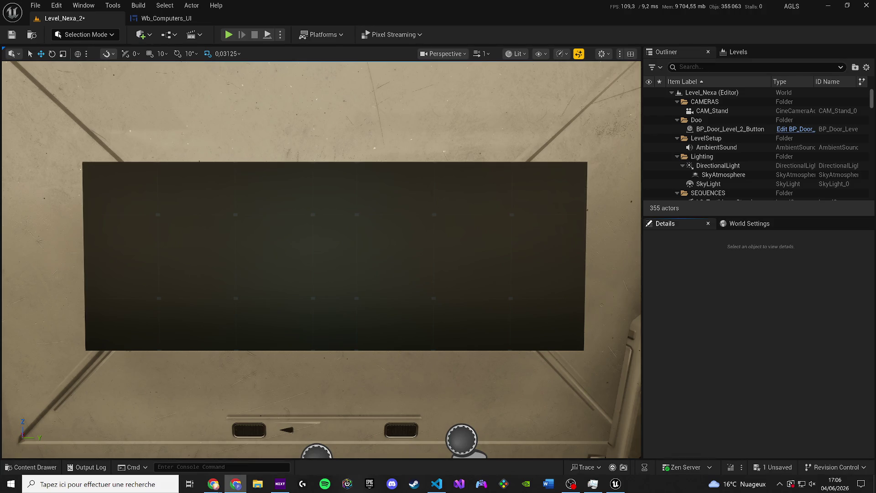
# - Pull the viewport back to a high overview of the room
pyautogui.moveTo(244, 277)
pyautogui.mouseDown()
pyautogui.moveTo(244, 292)
pyautogui.moveTo(219, 301)
pyautogui.moveTo(196, 328)
pyautogui.mouseUp()
pyautogui.scroll(-5, 8, 128)
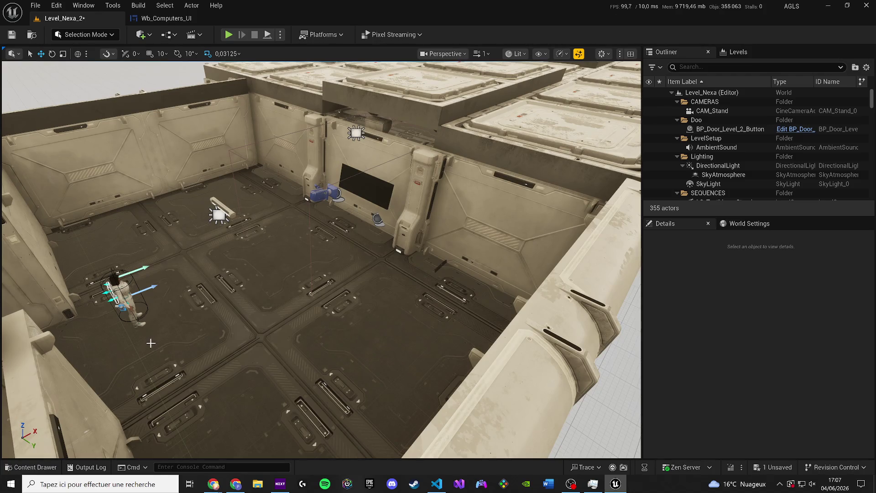
pyautogui.click(51, 465)
# - Open the Content Drawer, try a WebServers search, then clear it
pyautogui.click(388, 298)
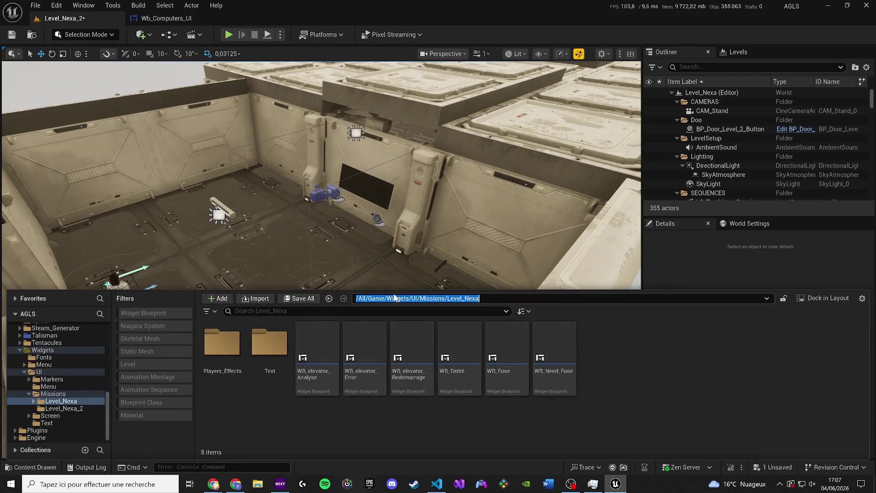
pyautogui.click(392, 298)
pyautogui.click(365, 345)
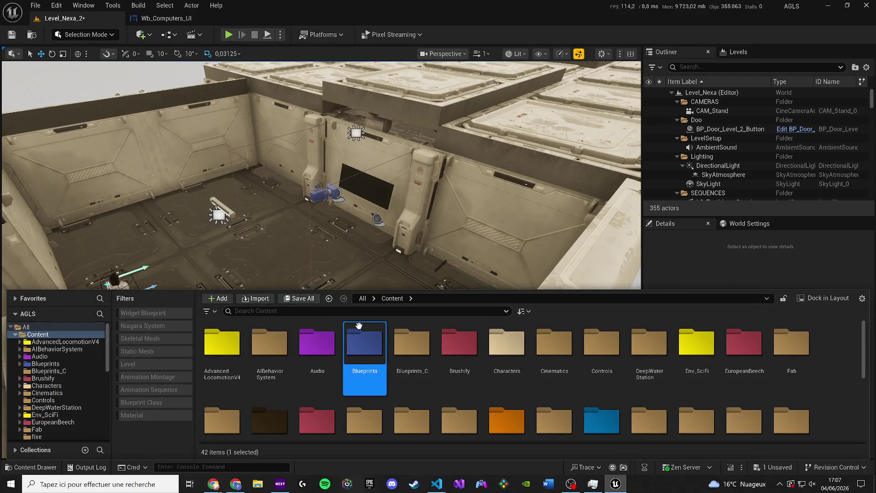
pyautogui.write('w')
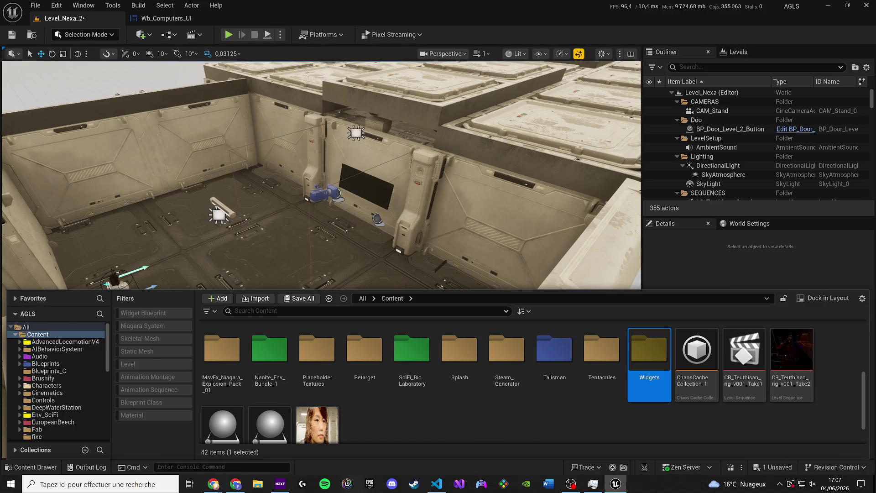
pyautogui.hotkey('alt', 'Tab')
pyautogui.hotkey('alt', 'Tab')
pyautogui.write('WebServers')
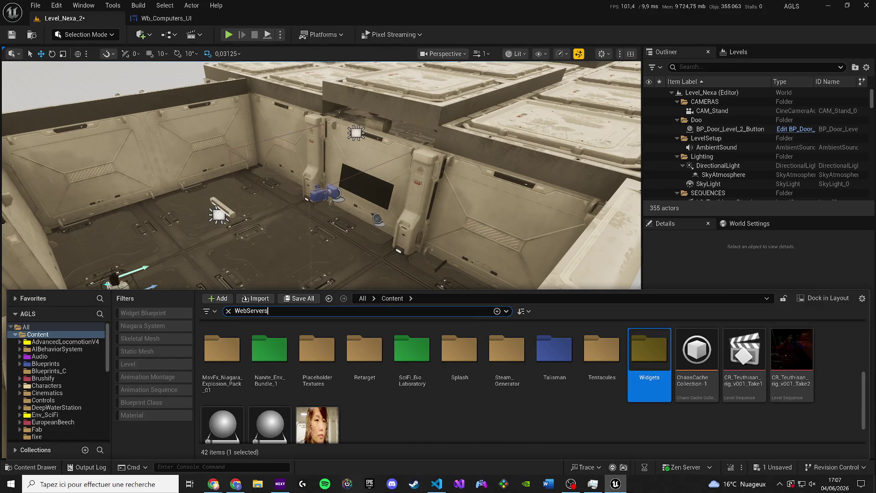
pyautogui.click(229, 311)
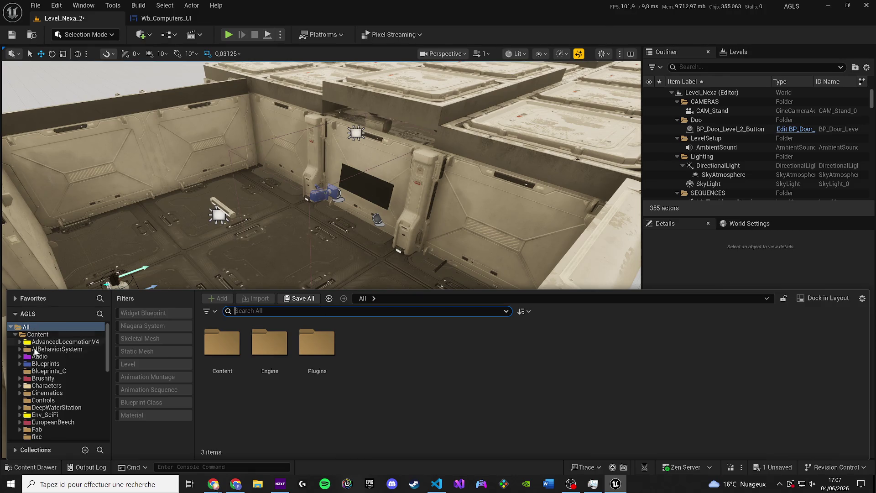
# - Browse Engine > Plugins > Media Compositing C++ Classes and search WebServers there
pyautogui.doubleClick(253, 341)
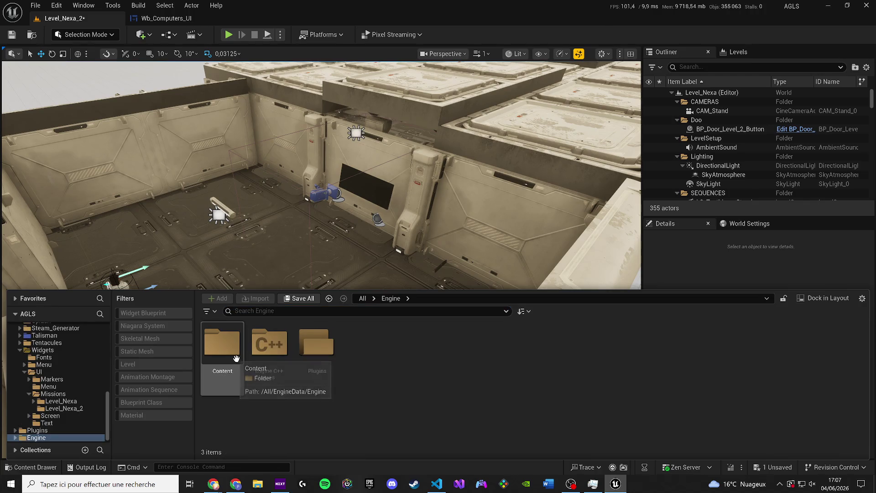
pyautogui.doubleClick(325, 349)
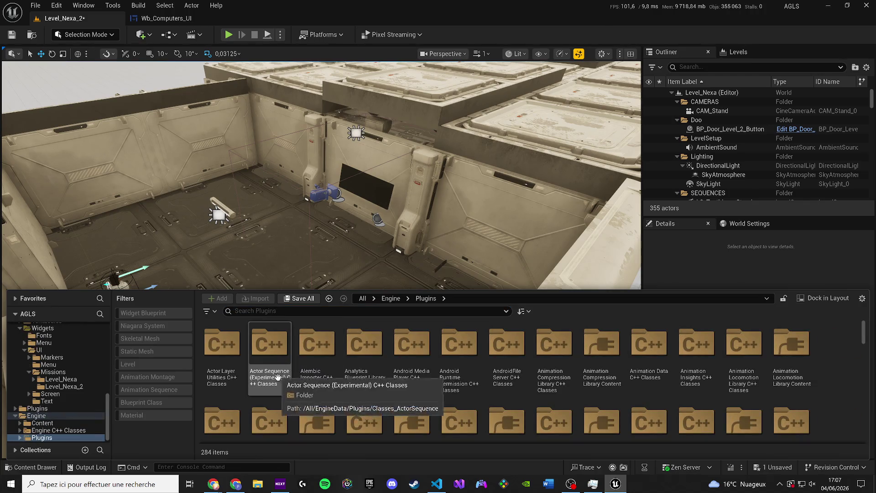
pyautogui.scroll(-2, 543, 383)
pyautogui.click(506, 413)
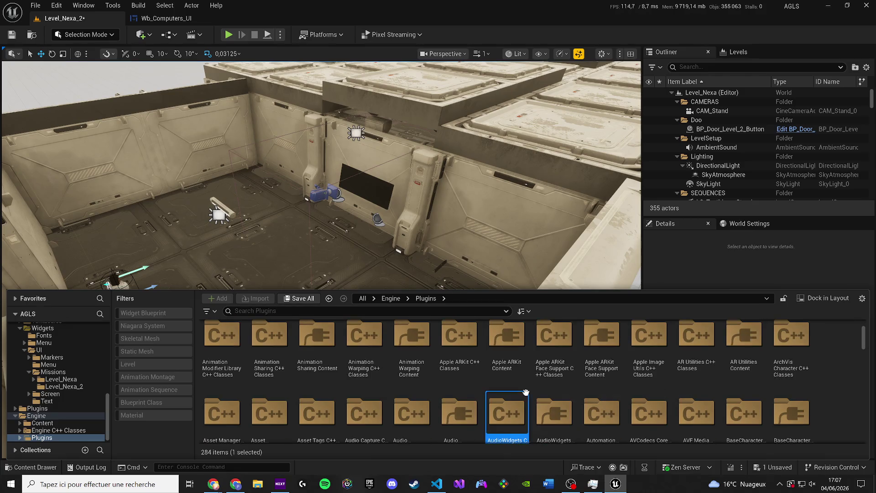
pyautogui.press('m')
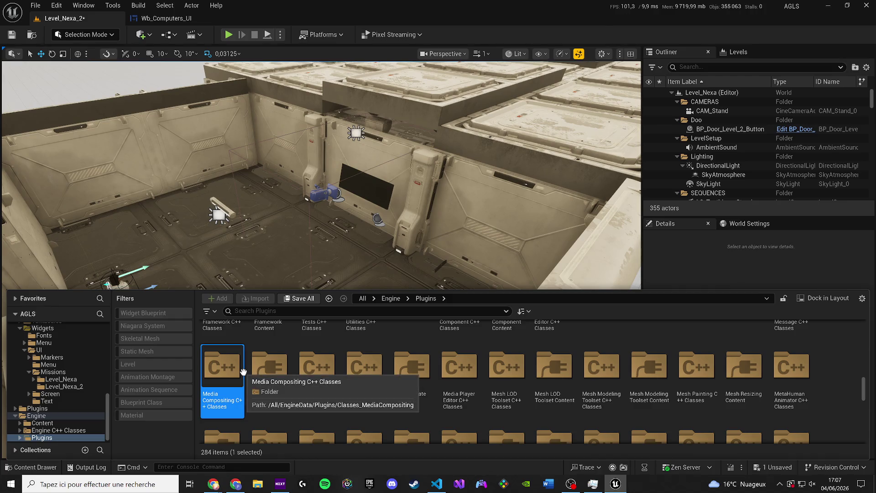
pyautogui.doubleClick(229, 376)
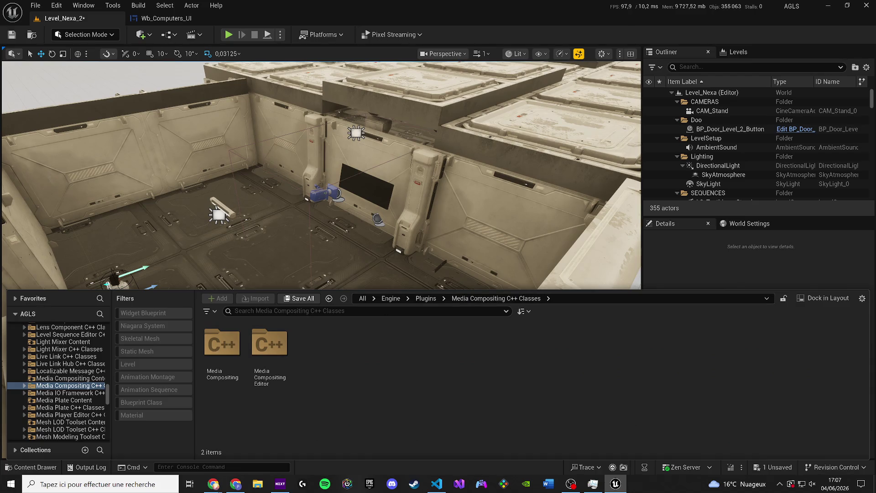
pyautogui.hotkey('alt', 'Tab')
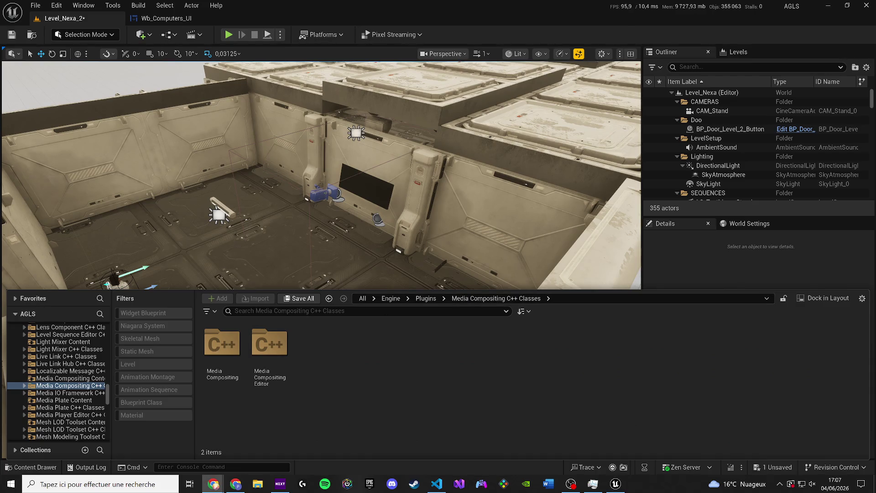
pyautogui.hotkey('alt', 'Tab')
pyautogui.write('WebServers')
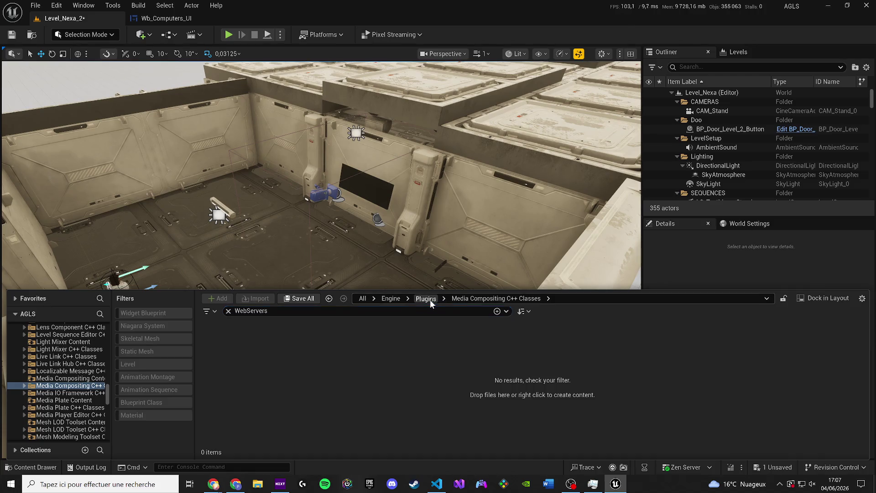
# - Clear the WebServers search and return to the 284-folder Engine Plugins listing
pyautogui.click(426, 298)
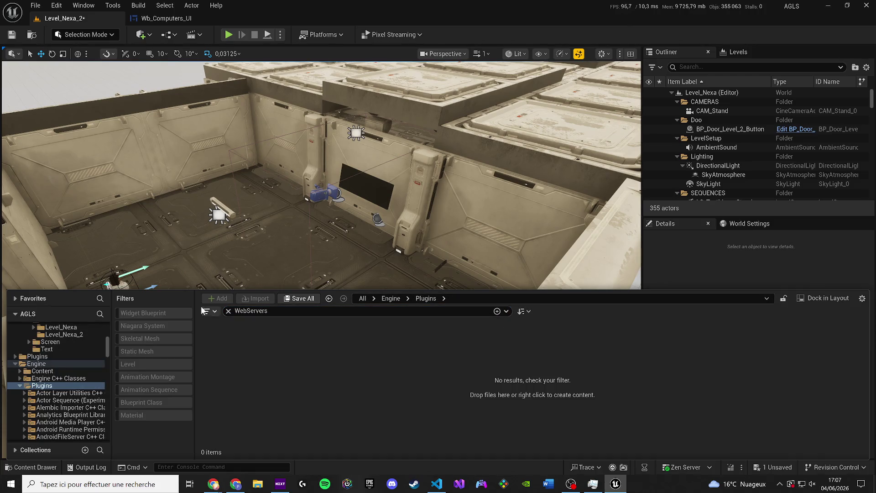
pyautogui.click(229, 311)
pyautogui.hotkey('alt', 'Tab')
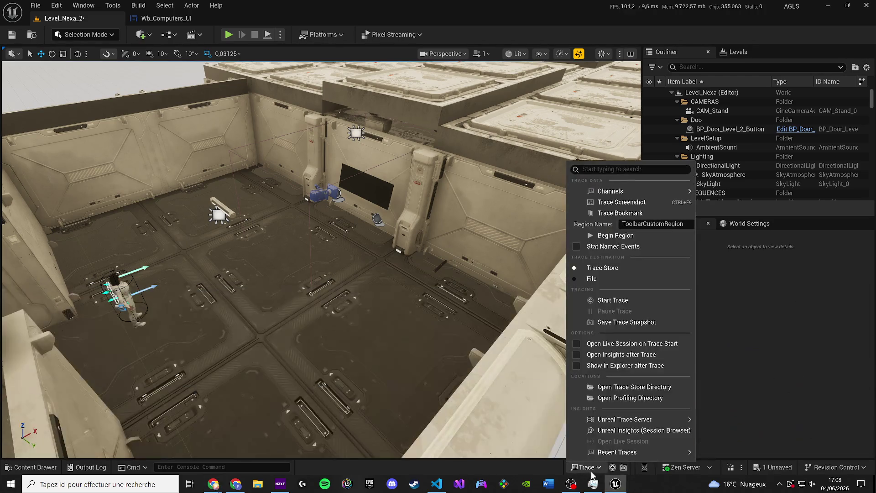
pyautogui.click(585, 467)
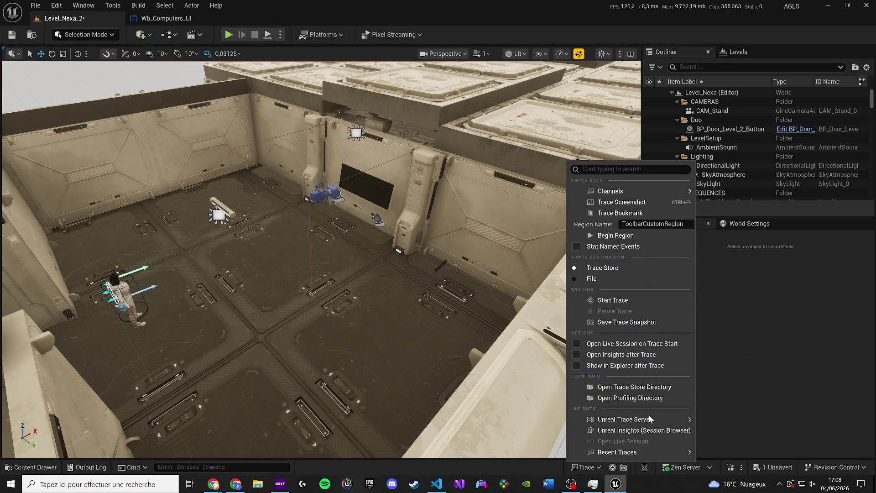
# - Browse the Trace menu's Unreal Trace Server and Recent Traces entries, then dismiss it
pyautogui.moveTo(652, 419)
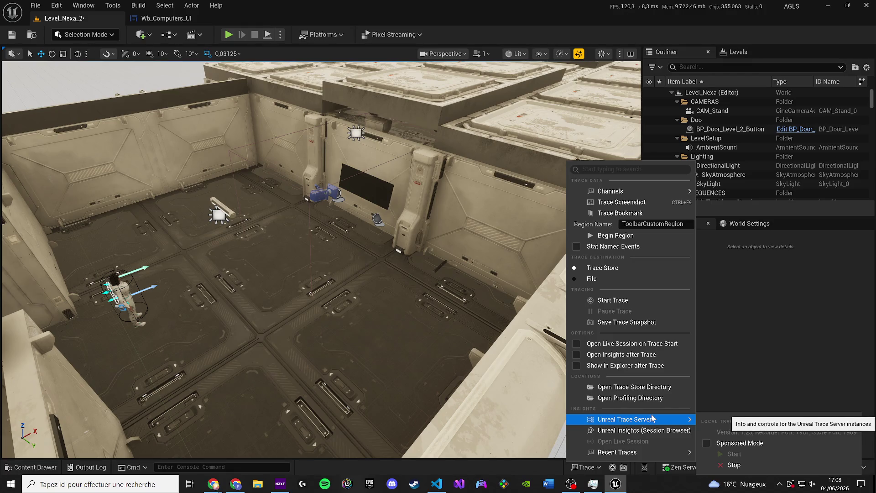
pyautogui.moveTo(630, 195)
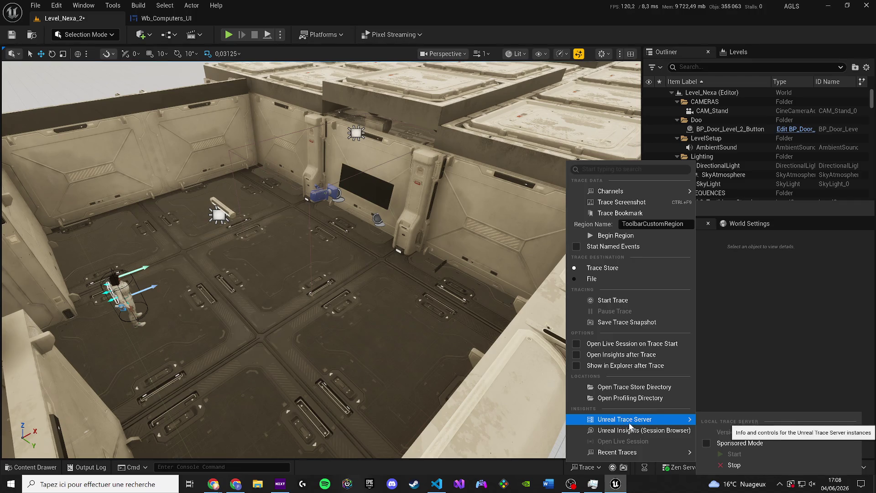
pyautogui.moveTo(622, 452)
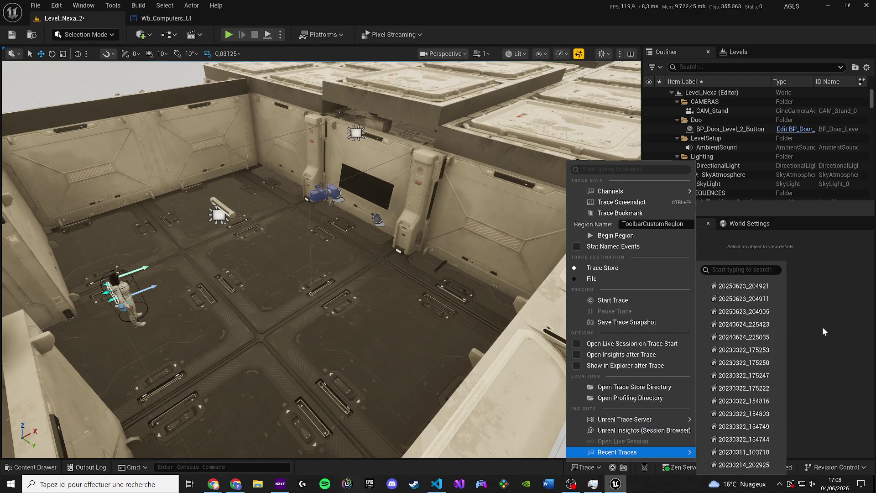
pyautogui.click(823, 332)
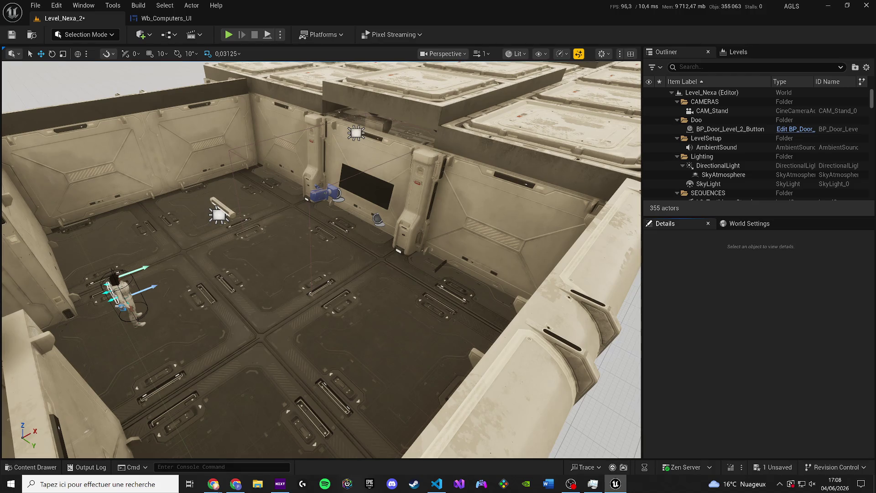
# - Unmute the system audio and bring up the Wb_Computers_UI widget Designer
pyautogui.hotkey('alt', 'Tab')
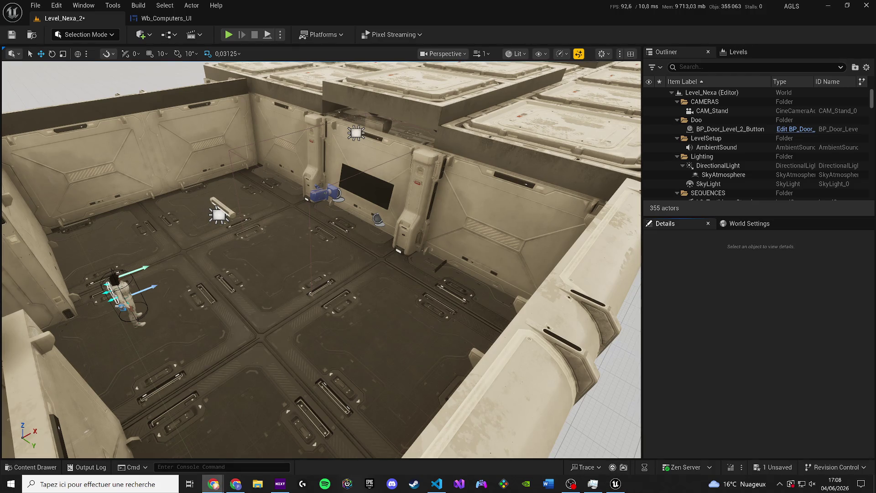
pyautogui.press('XF86AudioLowerVolume')
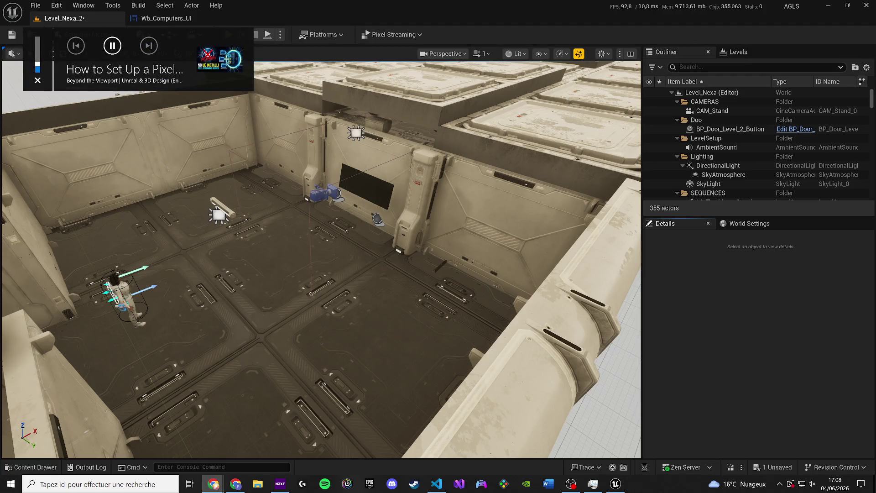
pyautogui.press('XF86AudioMute')
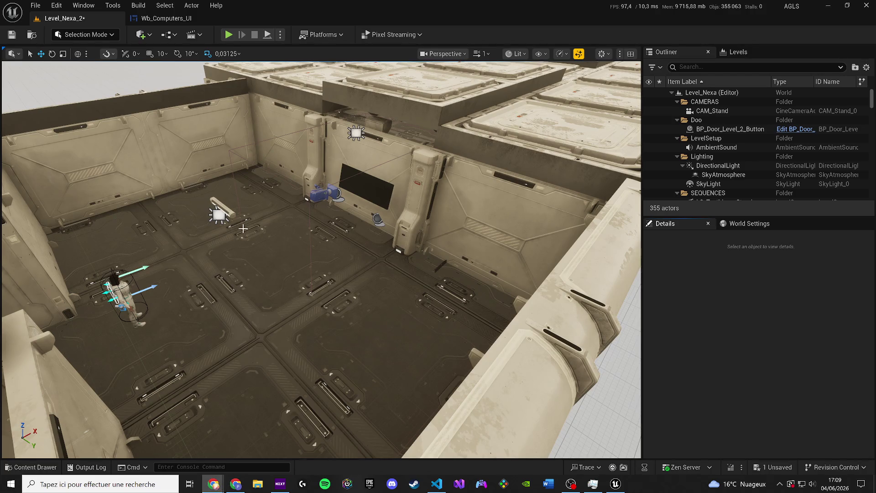
pyautogui.scroll(-5, 320, 260)
pyautogui.click(166, 18)
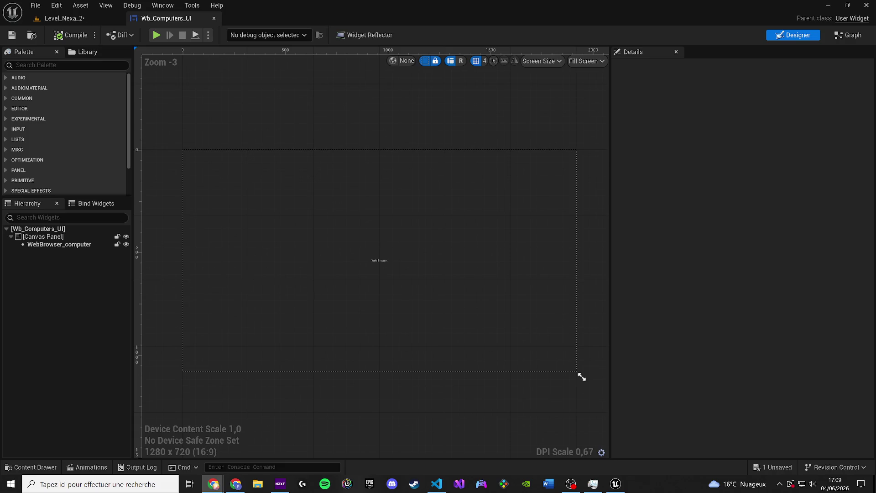
pyautogui.click(35, 5)
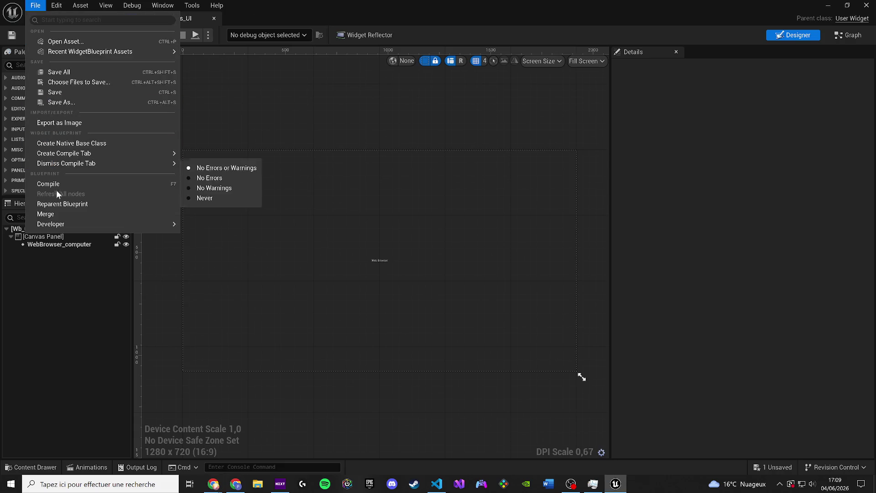
pyautogui.click(47, 4)
pyautogui.click(50, 5)
pyautogui.click(96, 112)
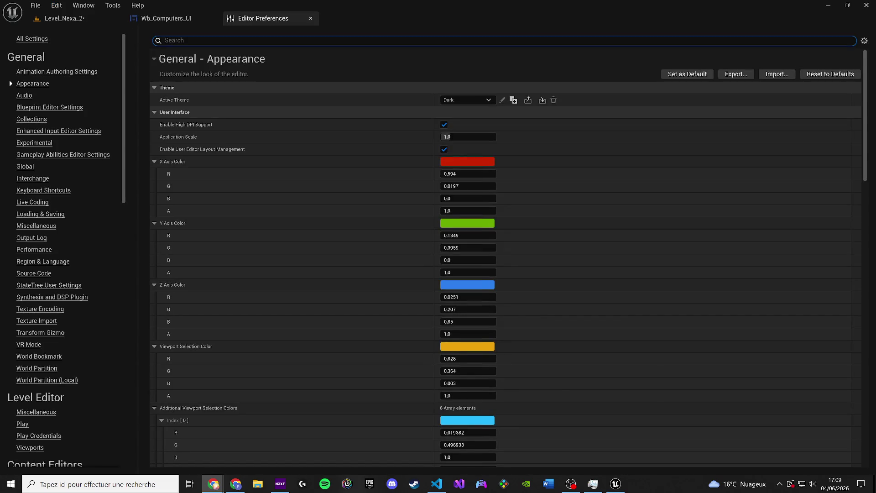
pyautogui.click(22, 424)
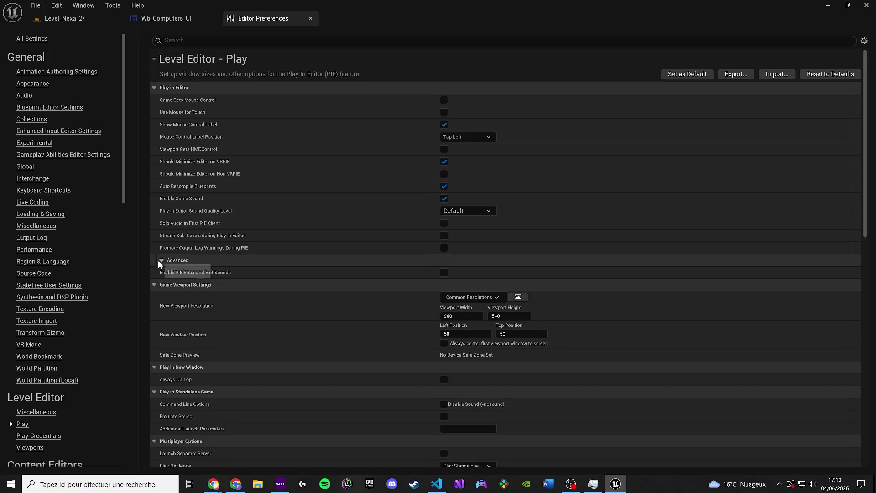
pyautogui.scroll(-5, 201, 270)
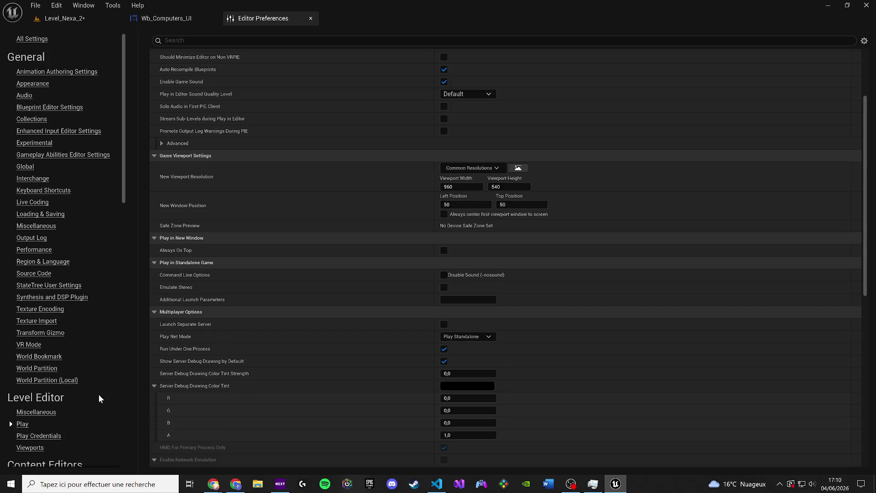
pyautogui.scroll(-3, 102, 392)
pyautogui.scroll(5, 281, 355)
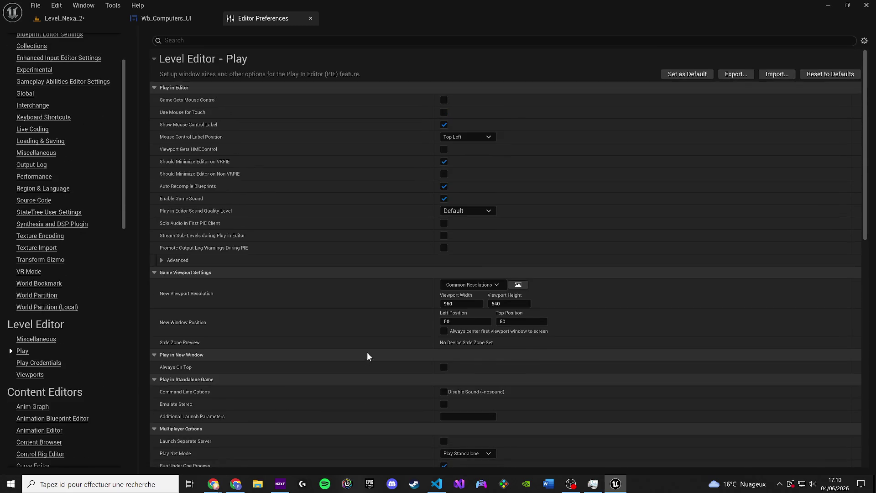
pyautogui.scroll(-10, 450, 334)
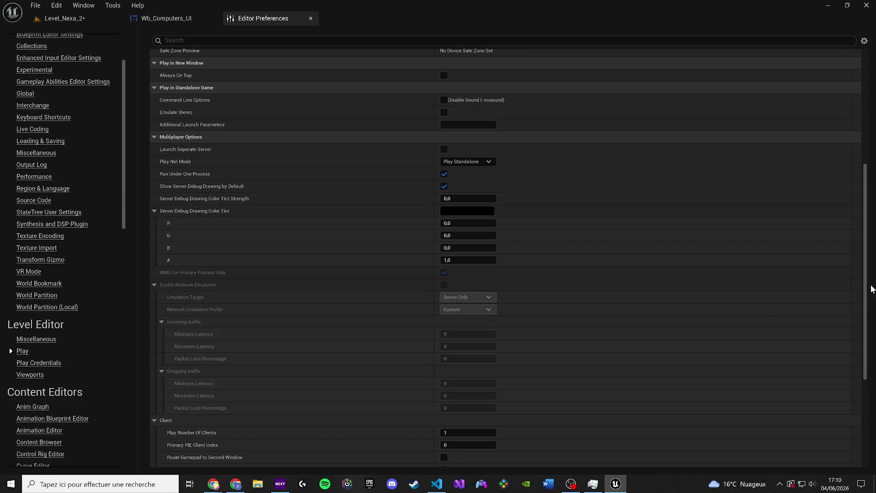
pyautogui.moveTo(871, 288); pyautogui.dragTo(867, 410)
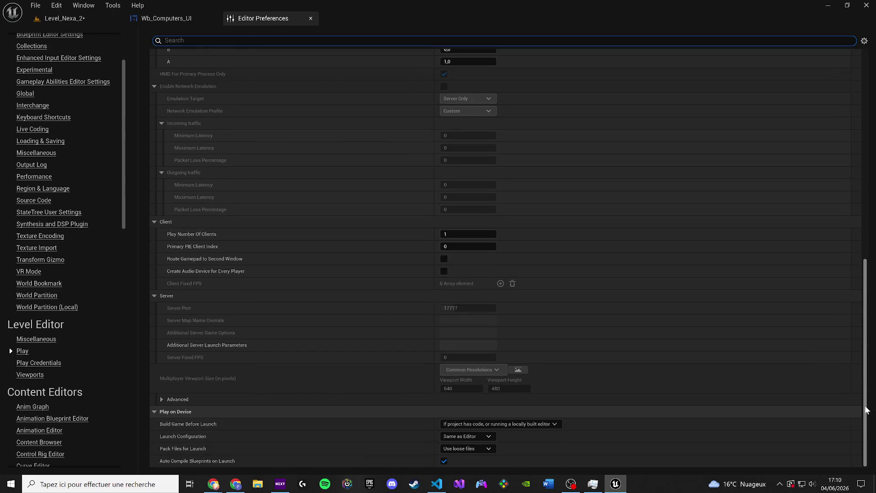
pyautogui.scroll(15, 867, 371)
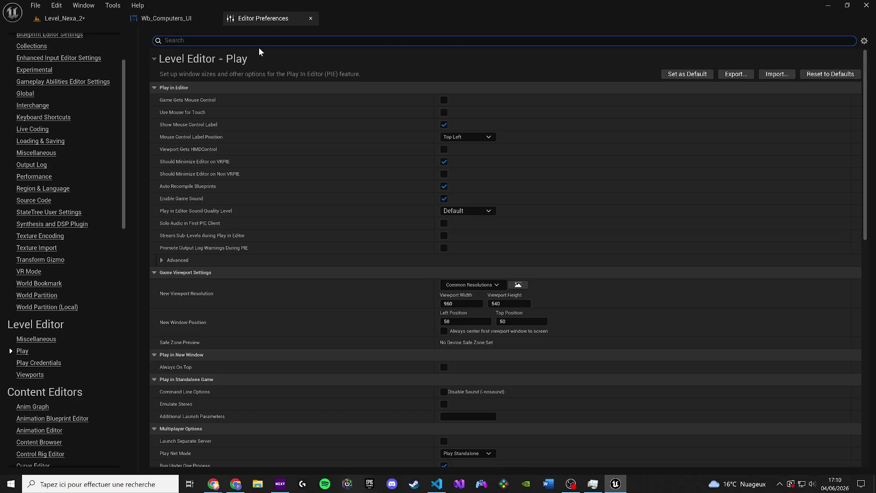
pyautogui.write('add')
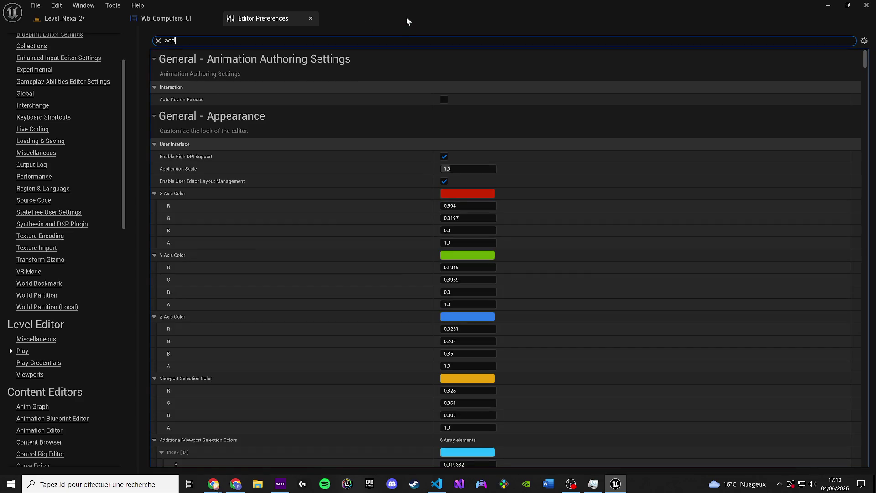
pyautogui.write('i')
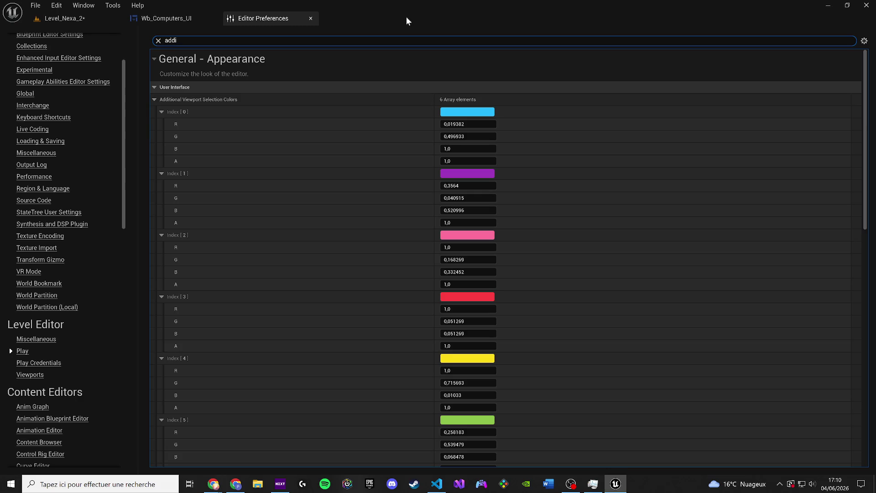
pyautogui.write('tional')
pyautogui.hotkey('ctrl', 'a')
pyautogui.press('BackSpace')
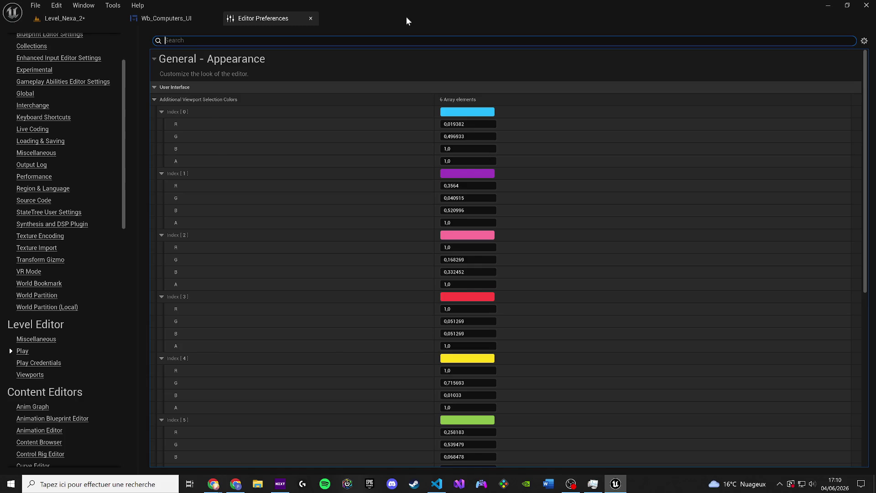
pyautogui.write('la')
pyautogui.press('BackSpace')
pyautogui.press('BackSpace')
pyautogui.write('la')
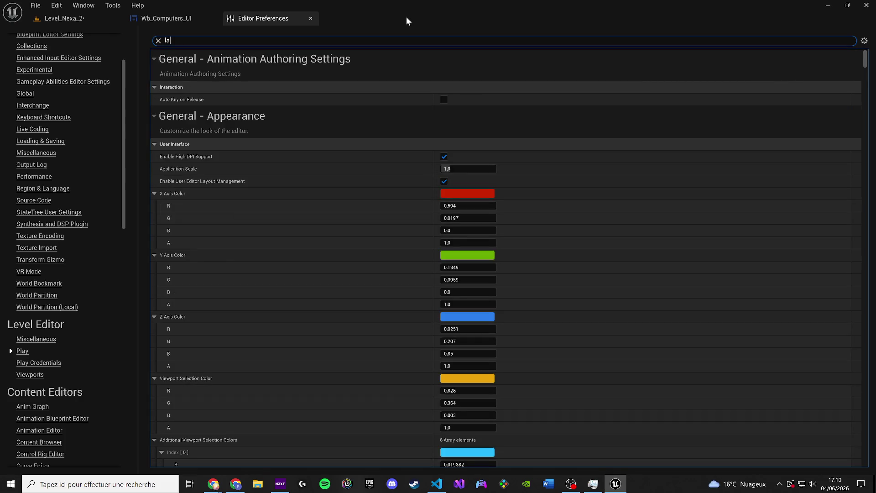
pyautogui.write('unch')
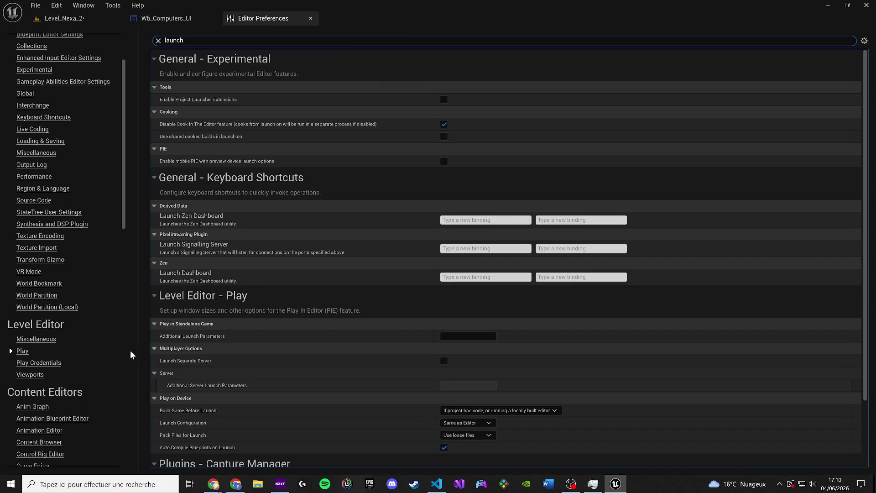
pyautogui.click(23, 352)
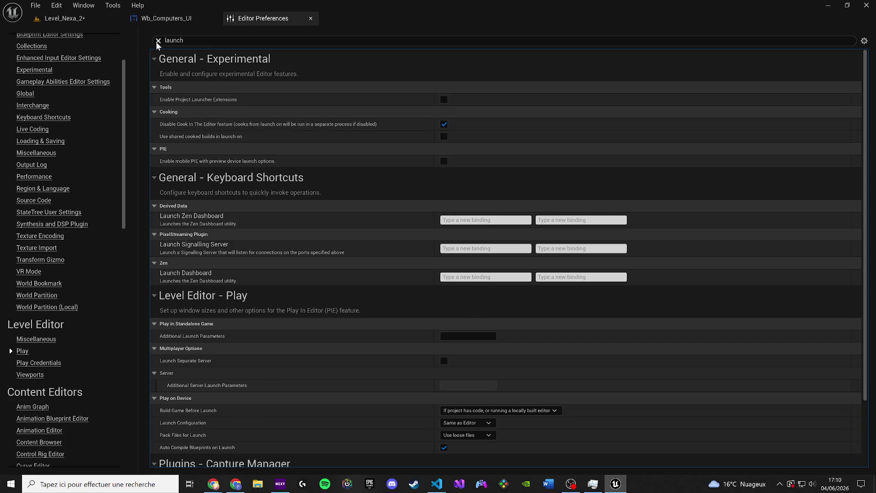
pyautogui.click(158, 41)
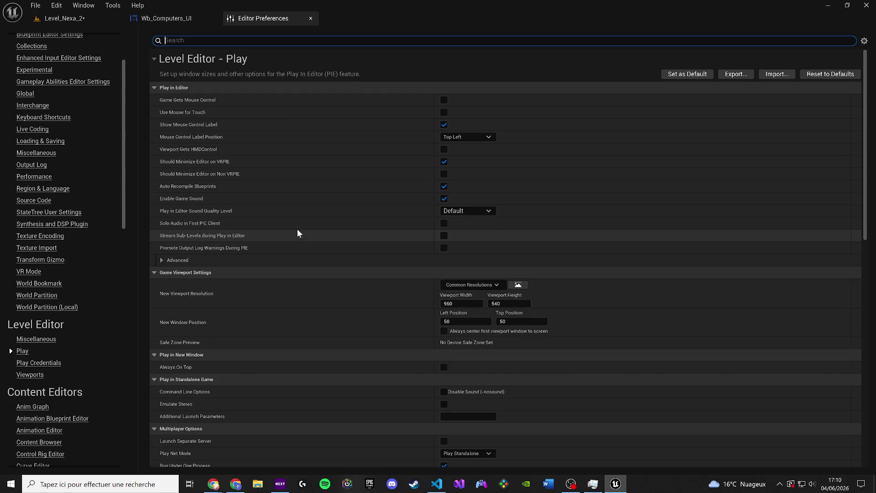
pyautogui.scroll(-3, 327, 215)
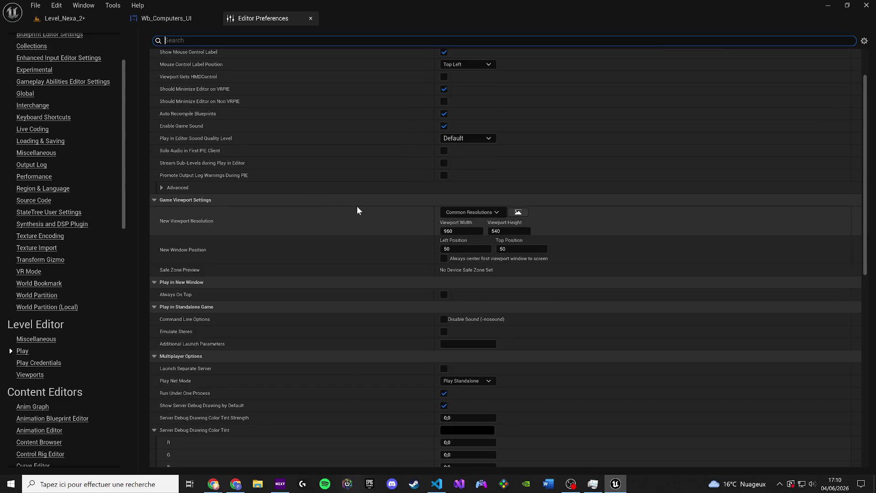
pyautogui.scroll(-10, 352, 201)
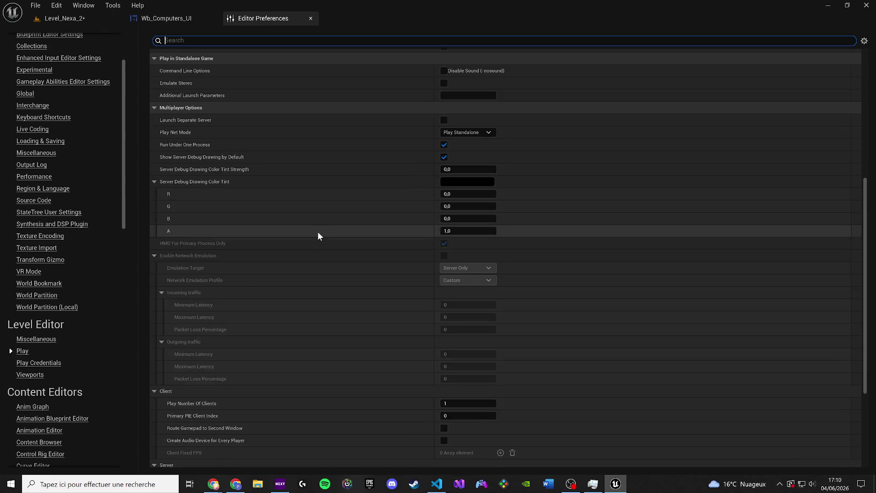
pyautogui.scroll(-5, 318, 232)
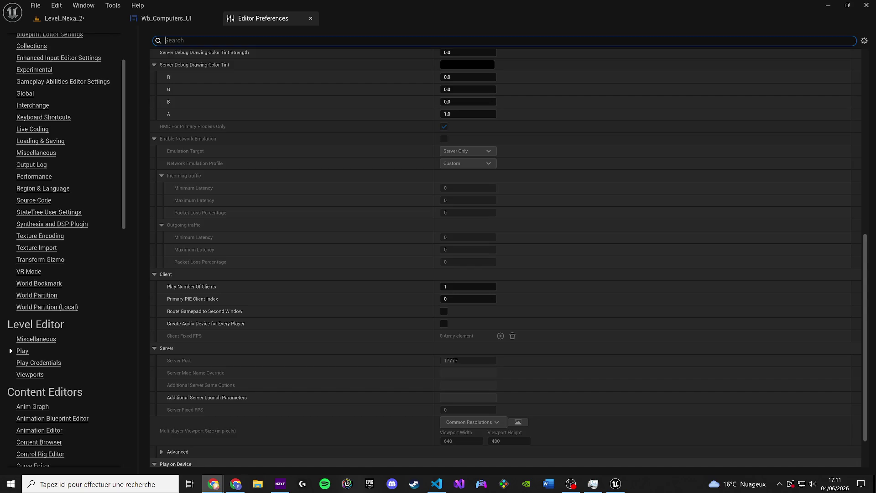
# - Save the Level_Nexa_2 map and reopen Advanced Settings from the Play options menu
pyautogui.click(100, 17)
pyautogui.hotkey('ctrl', 's')
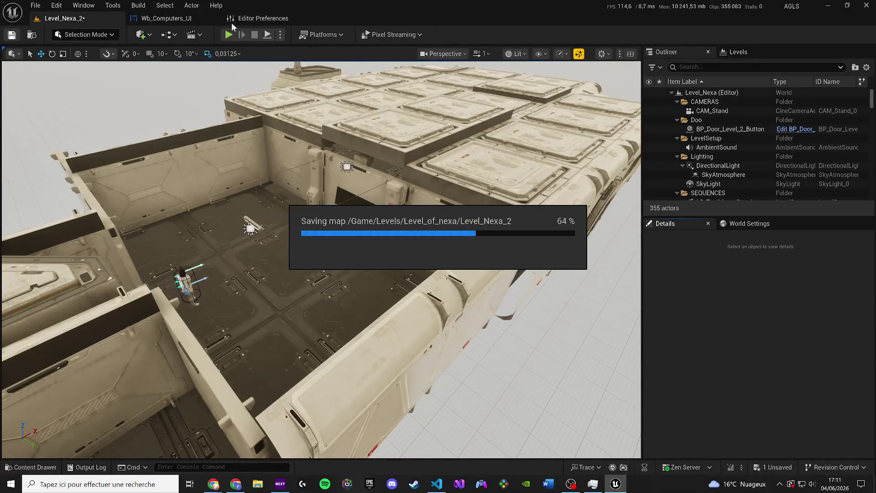
pyautogui.click(280, 35)
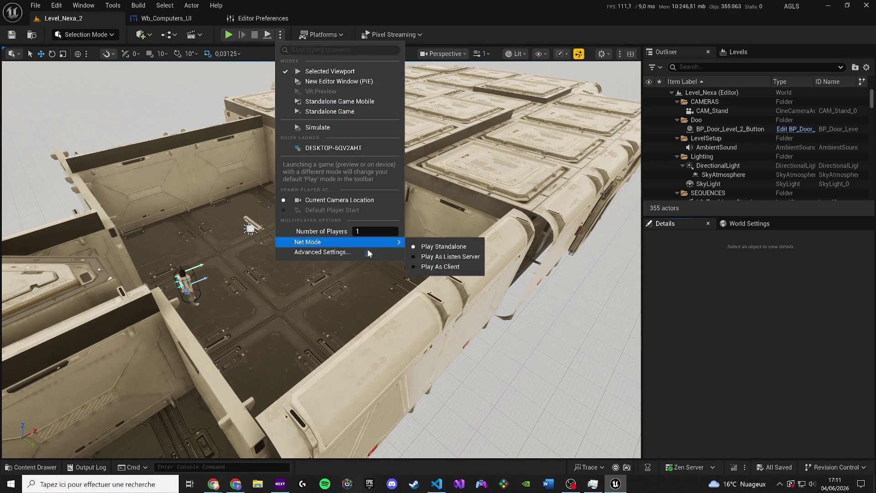
pyautogui.moveTo(367, 246)
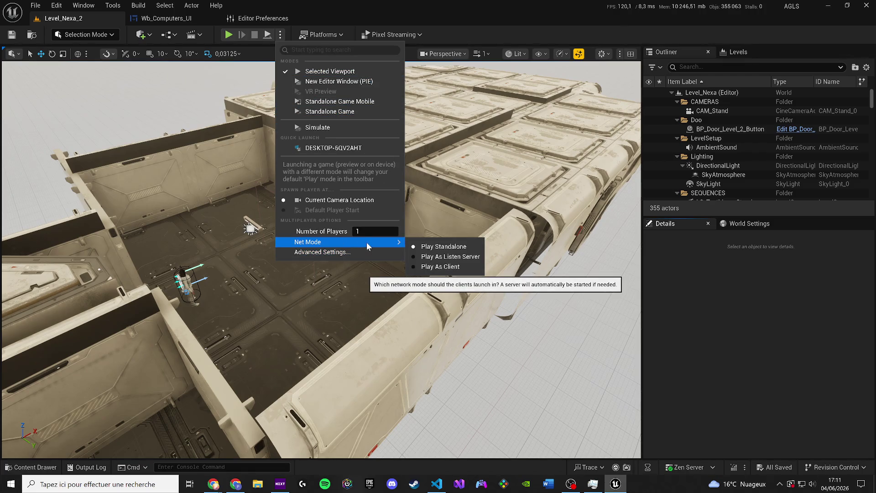
pyautogui.click(361, 252)
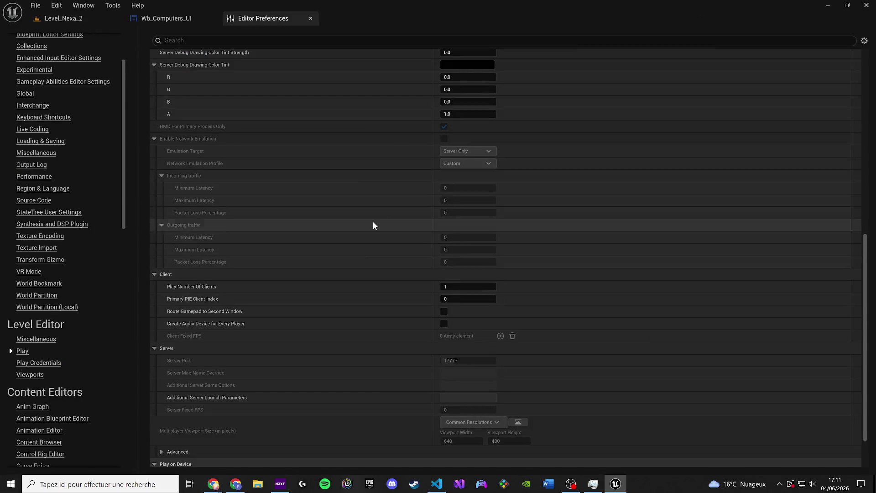
# - Scroll to Play in Standalone Game and select the empty Additional Launch Parameters field
pyautogui.scroll(3, 315, 303)
pyautogui.scroll(-3, 845, 330)
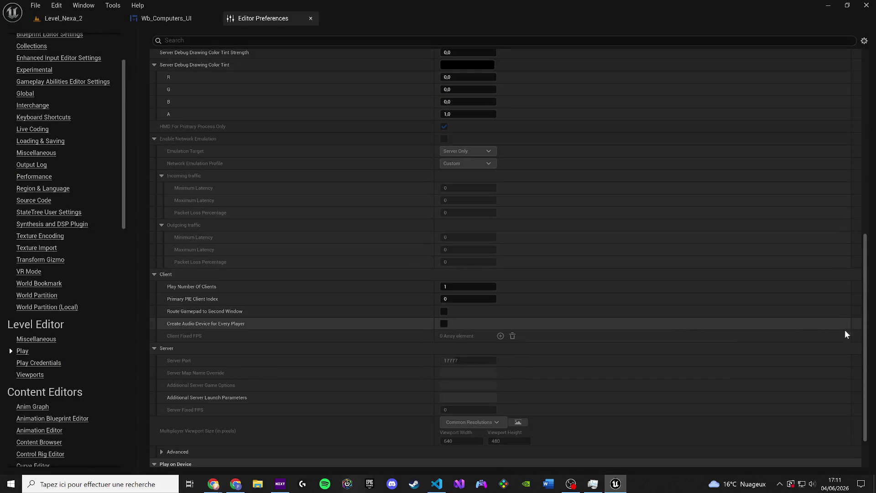
pyautogui.scroll(-2, 867, 384)
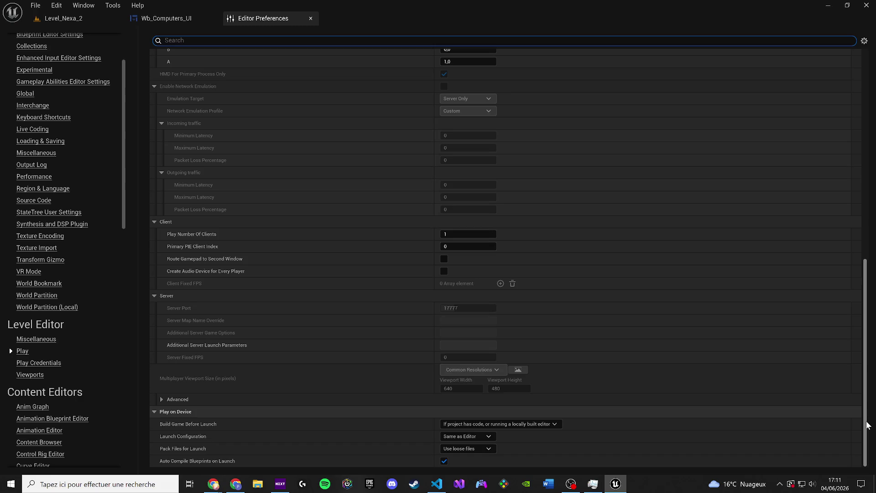
pyautogui.moveTo(868, 425); pyautogui.dragTo(867, 215)
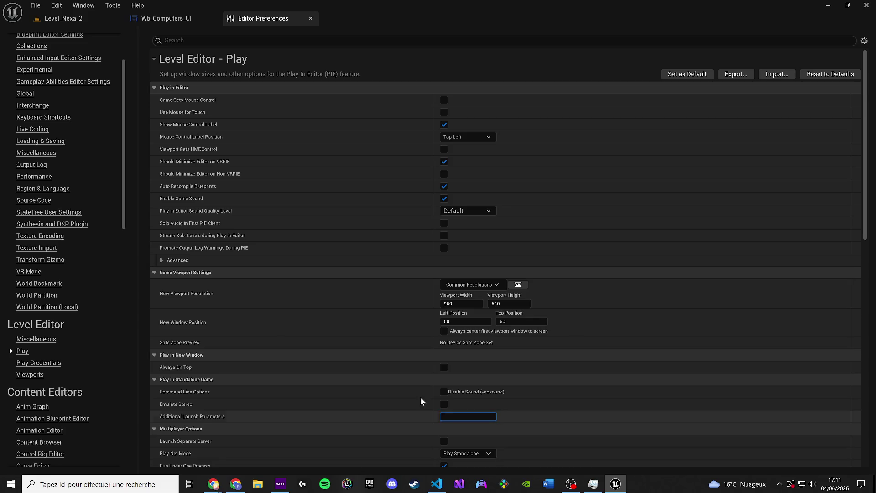
pyautogui.click(465, 416)
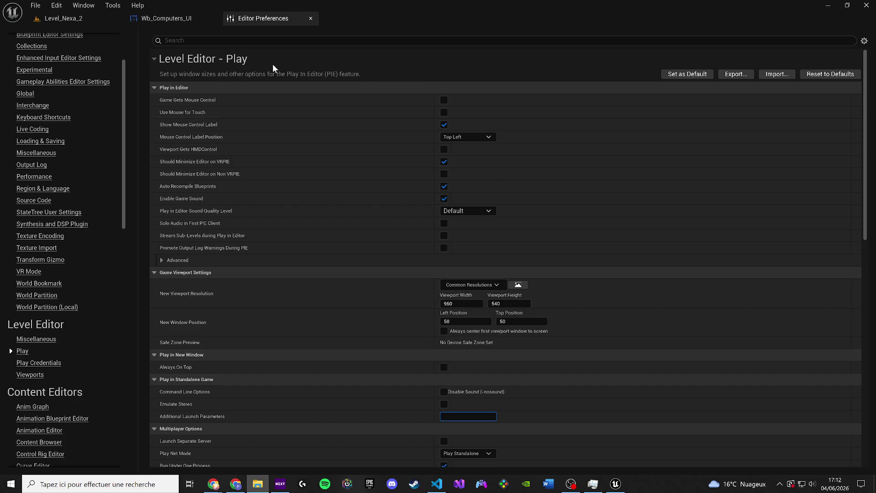
# - Close Editor Preferences, show and pan the Wb_Computers_UI event graph, maximize, then switch to VS Code
pyautogui.click(310, 18)
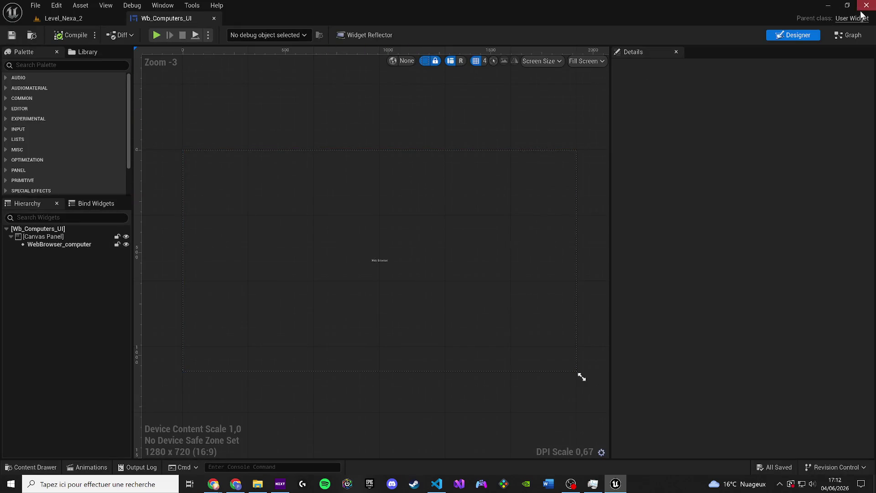
pyautogui.click(850, 36)
pyautogui.moveTo(412, 237); pyautogui.dragTo(726, 249)
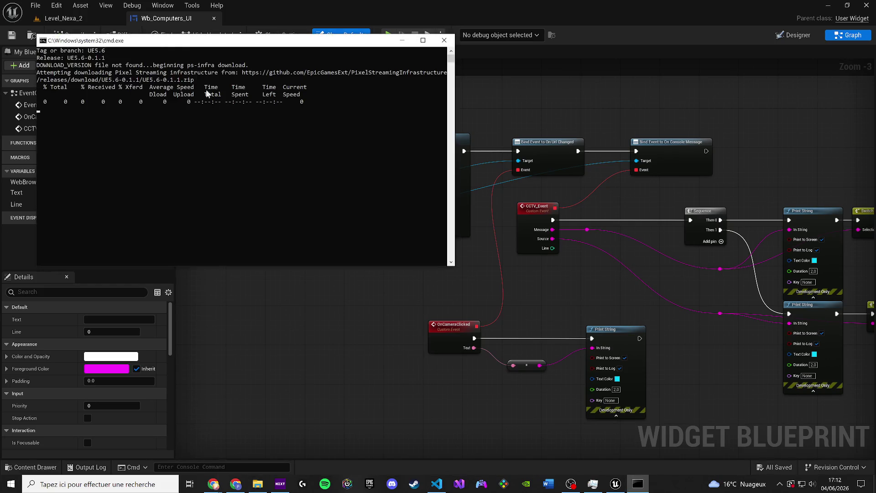
pyautogui.click(767, 7)
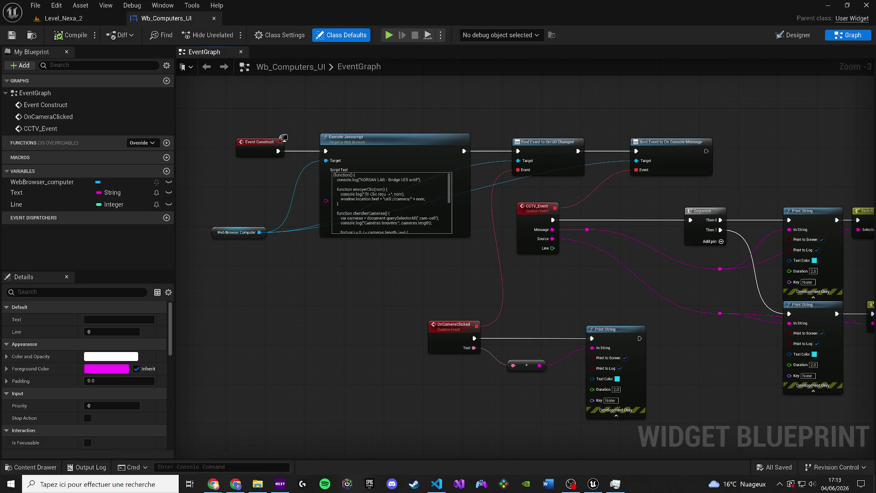
pyautogui.hotkey('alt', 'Tab')
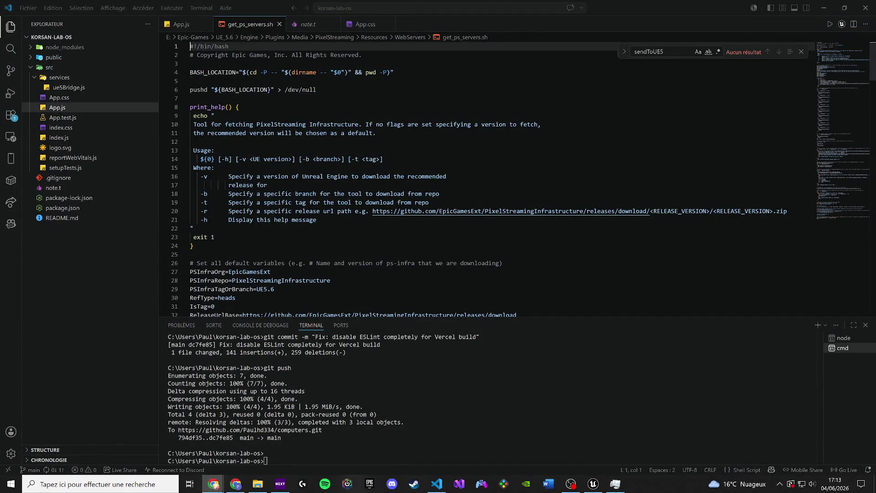
# - Reveal get_ps_servers.sh in File Explorer, then return to VS Code
pyautogui.rightClick(229, 24)
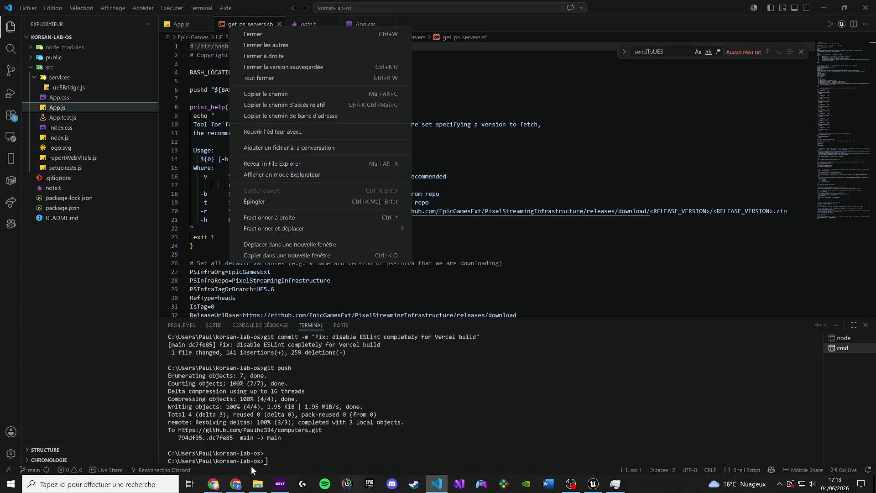
pyautogui.click(258, 484)
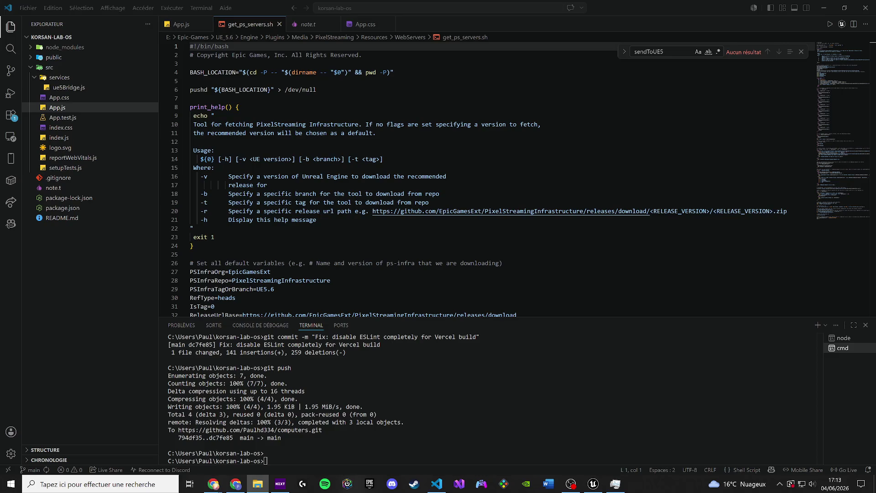
pyautogui.click(295, 28)
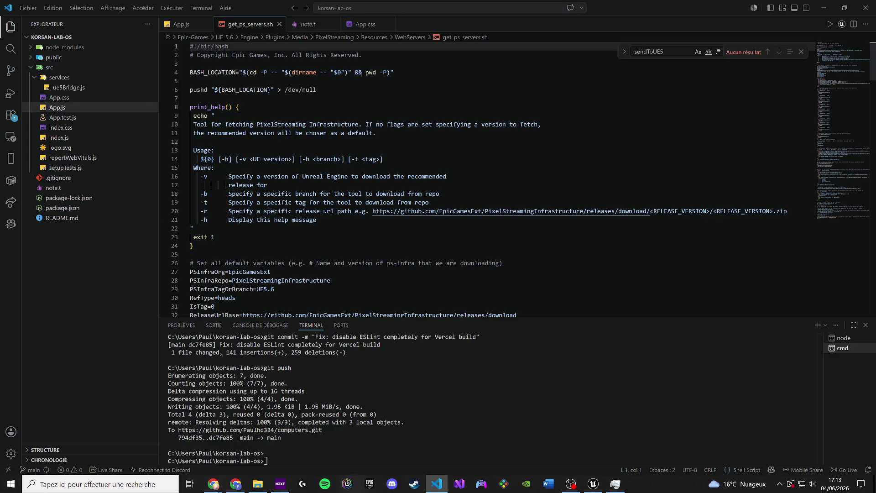
# - Close get_ps_servers.sh, minimize VS Code, and return to the Level_Nexa_2 tab in Unreal
pyautogui.scroll(-10, 456, 178)
pyautogui.click(279, 24)
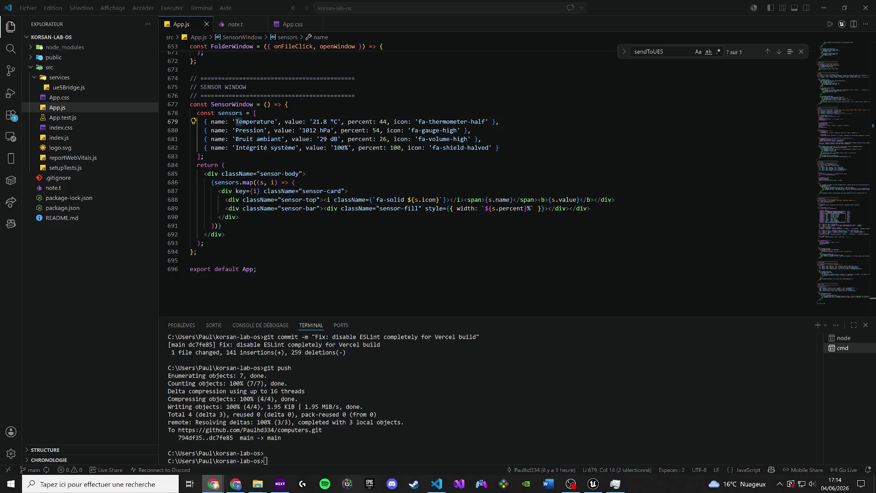
pyautogui.click(824, 8)
pyautogui.click(91, 18)
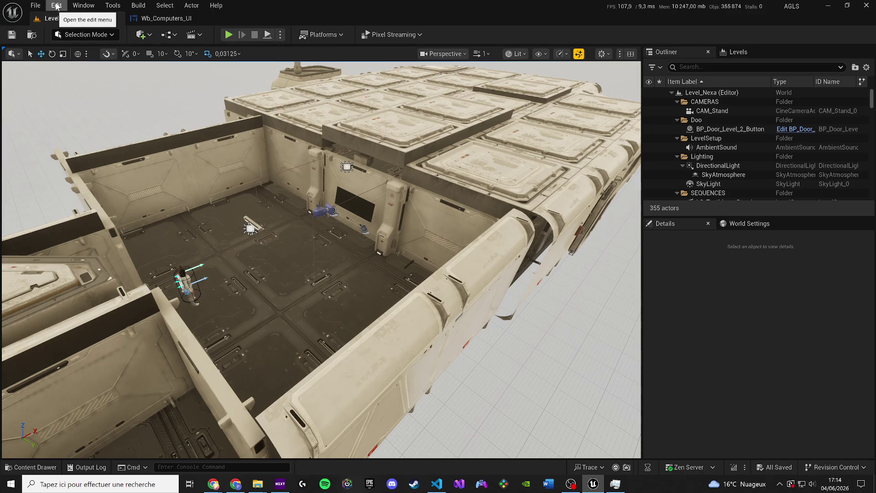
# - Open Project Settings from the Edit menu and scroll through it
pyautogui.click(56, 5)
pyautogui.click(92, 153)
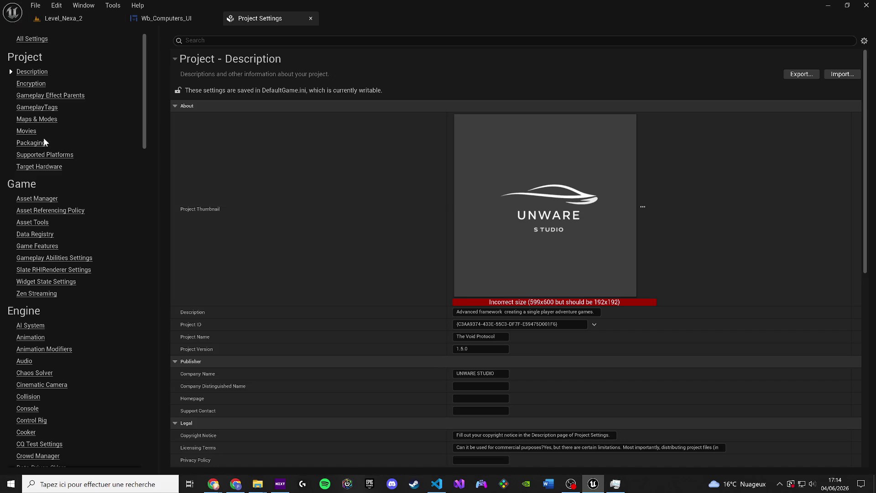
pyautogui.scroll(-3, 52, 170)
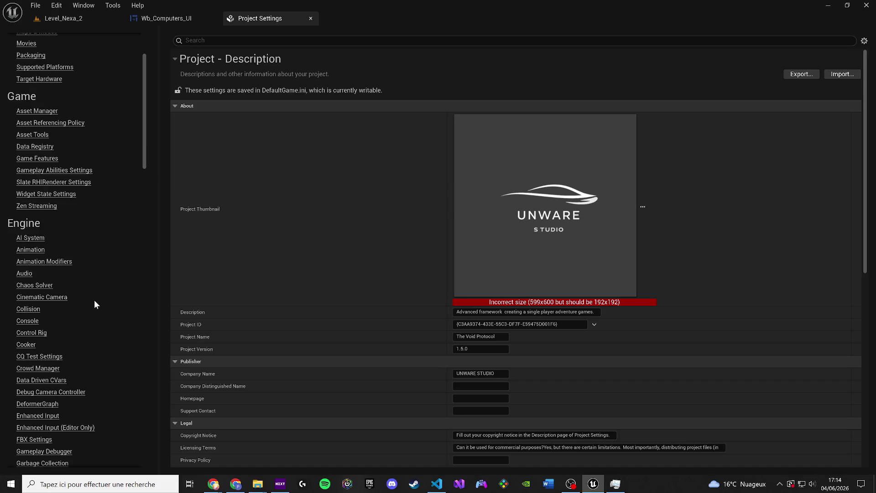
pyautogui.scroll(4, 64, 214)
pyautogui.scroll(-6, 98, 209)
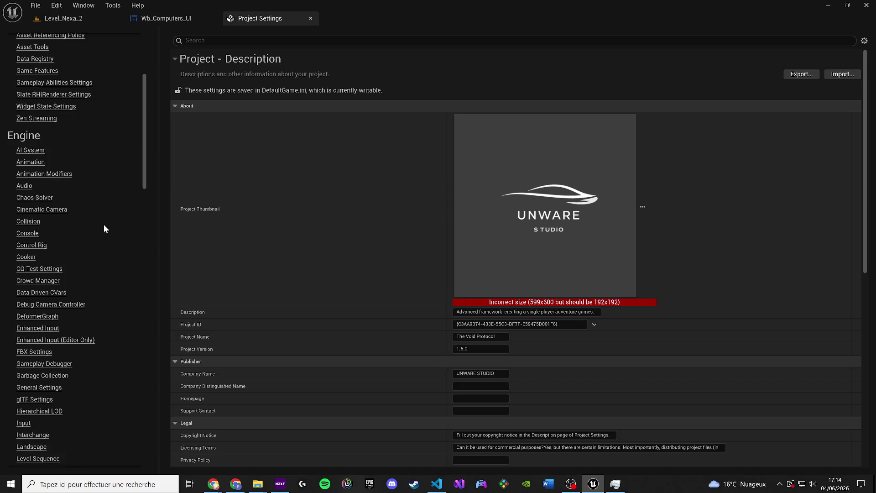
pyautogui.scroll(-4, 104, 228)
# - In Editor Preferences > Play, set Additional Launch Parameters to -AudioMixer -PixelStreamingURL=ws://127.0.0.1:8888
pyautogui.click(56, 5)
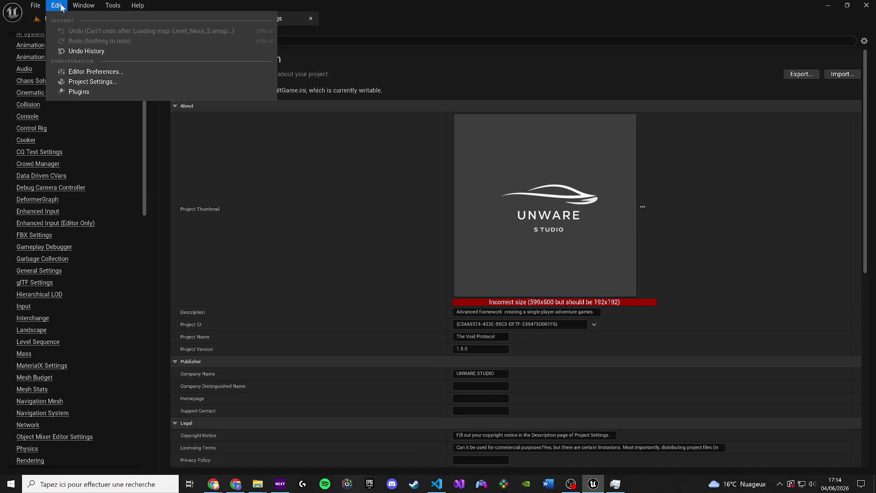
pyautogui.click(80, 71)
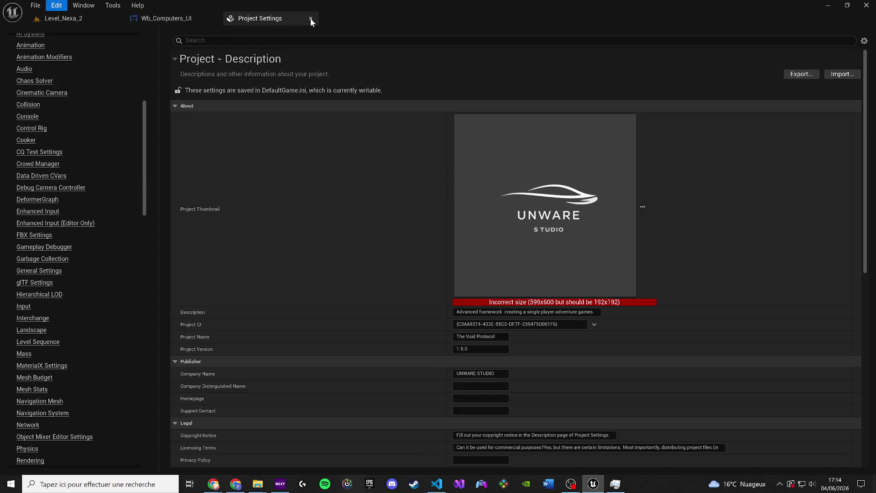
pyautogui.scroll(-4, 41, 233)
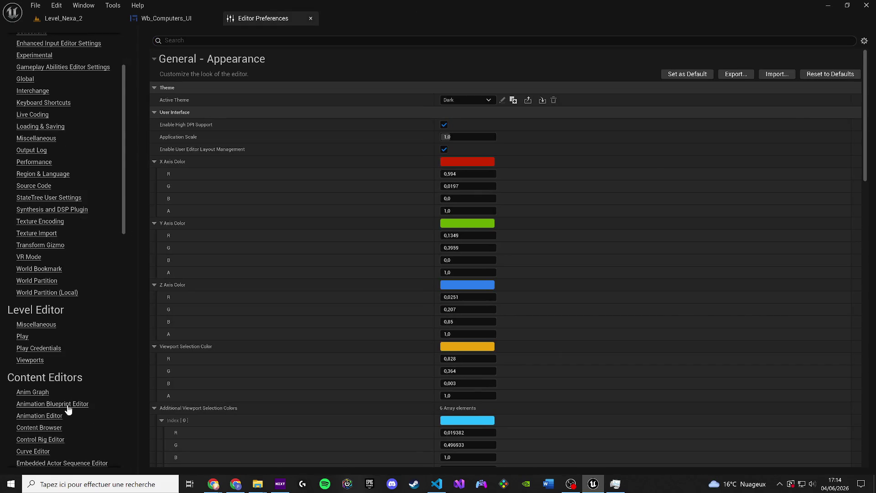
pyautogui.click(22, 336)
pyautogui.scroll(-1, 481, 371)
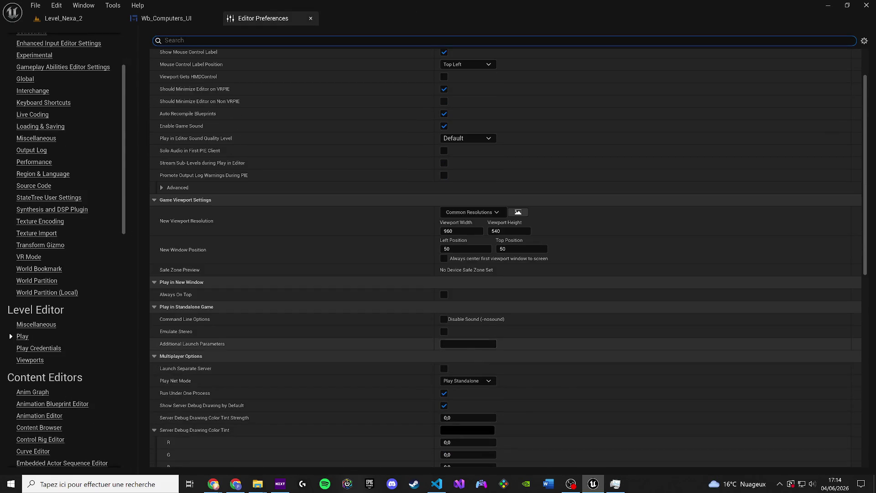
pyautogui.click(468, 344)
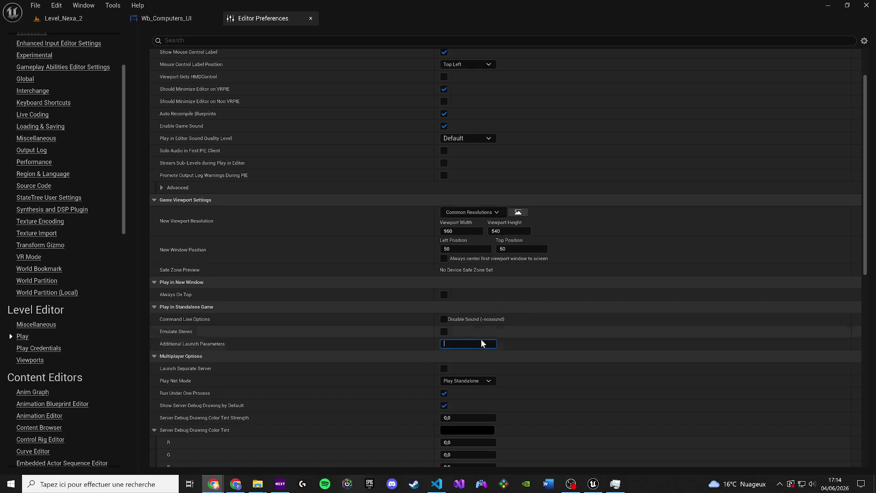
pyautogui.write('-AudioMixer -PixelStreamingURL=ws://127.0.0.1:8888')
pyautogui.press('Return')
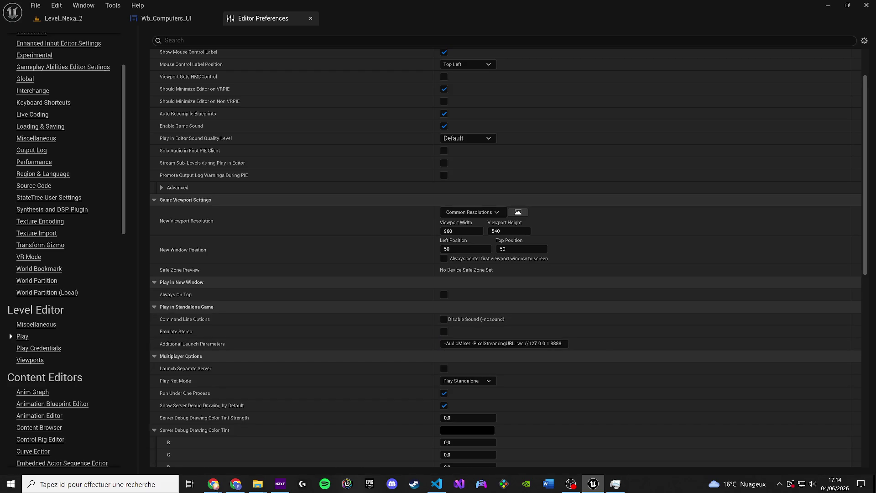
# - Return to the Level_Nexa_2 level view and make Play launch a Standalone Game
pyautogui.click(84, 5)
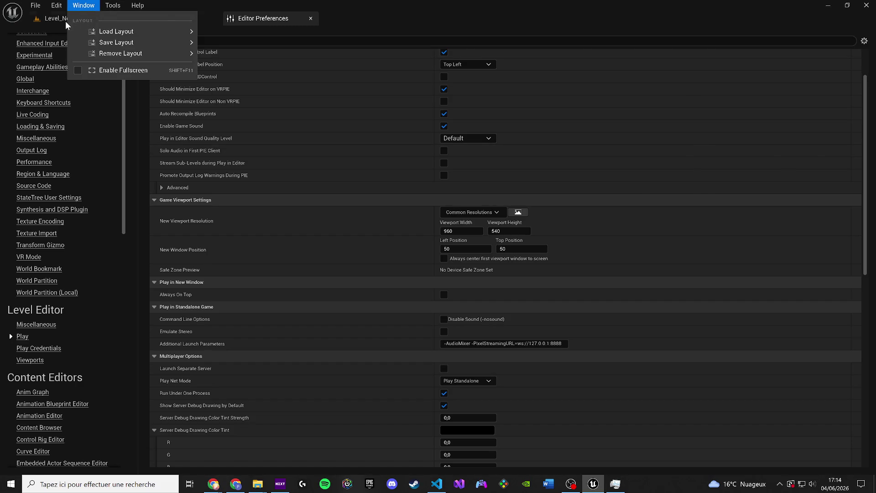
pyautogui.click(67, 22)
pyautogui.click(282, 34)
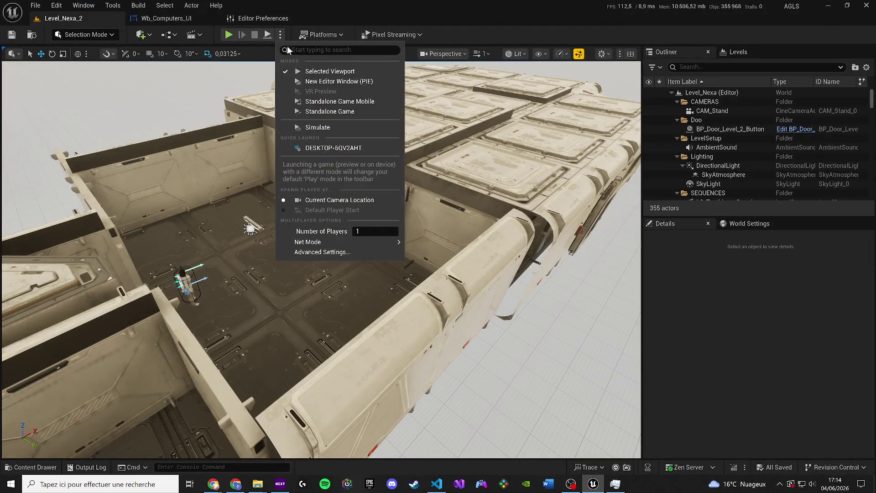
pyautogui.click(337, 114)
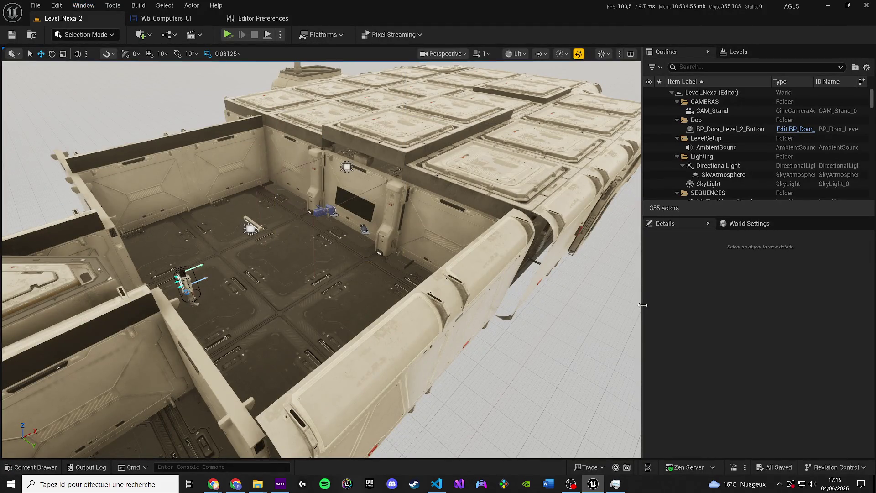
pyautogui.click(213, 483)
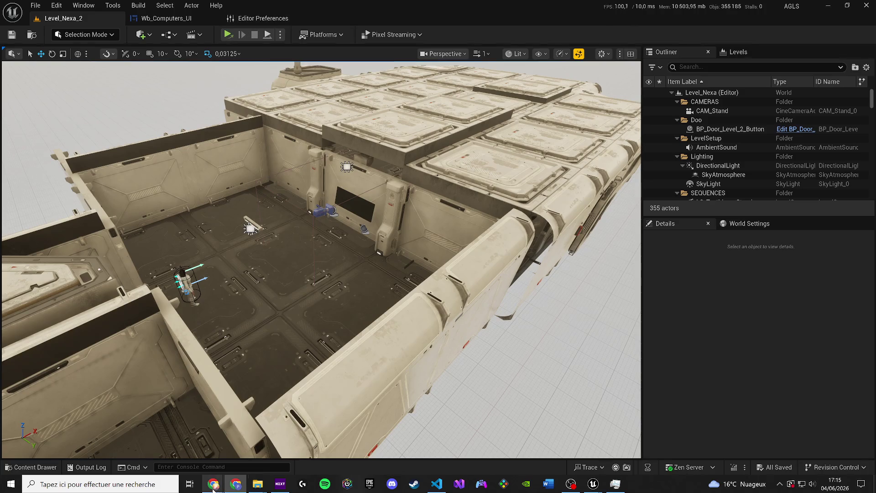
# - Close Chrome's static/js script tab, minimize the browser, and bring Unreal Engine forward
pyautogui.moveTo(213, 487)
pyautogui.click(281, 432)
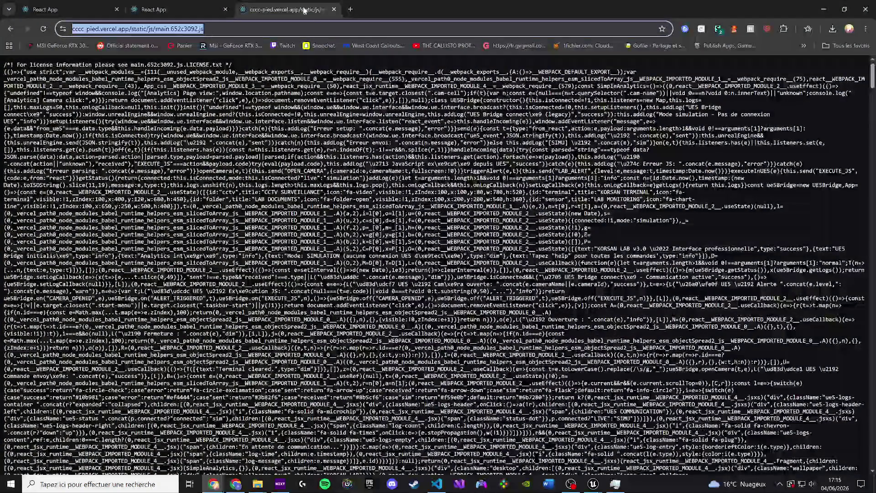
pyautogui.click(334, 9)
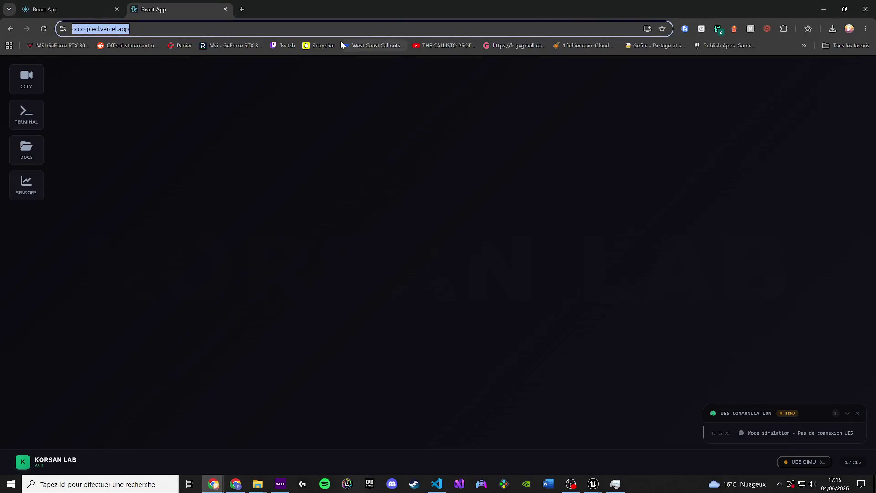
pyautogui.click(866, 9)
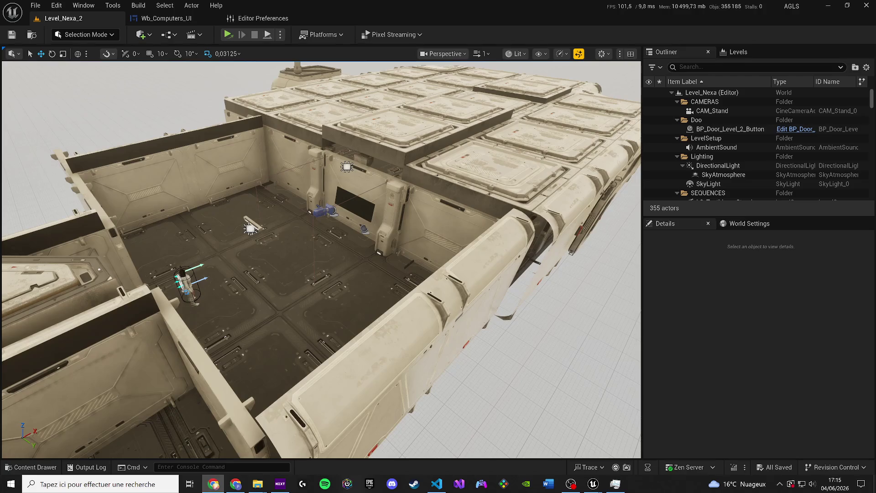
pyautogui.click(226, 36)
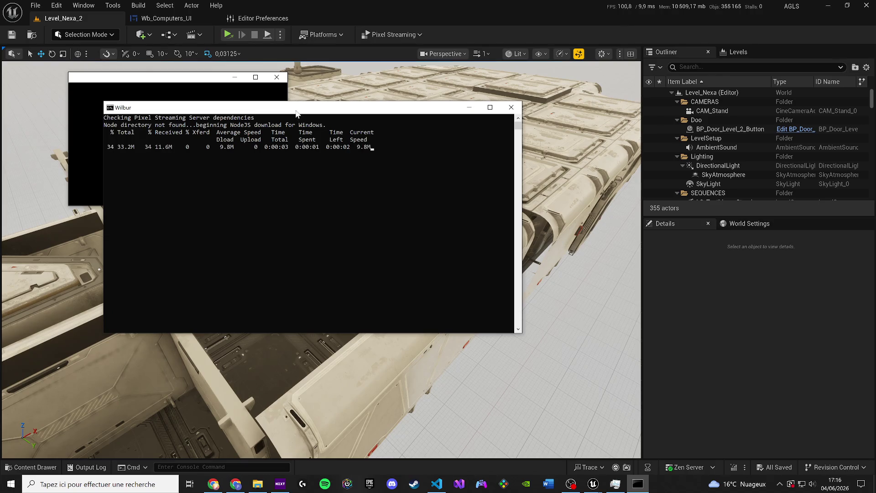
# - Move the Wilbur server console away from the game window and enlarge it
pyautogui.moveTo(365, 107); pyautogui.dragTo(633, 155)
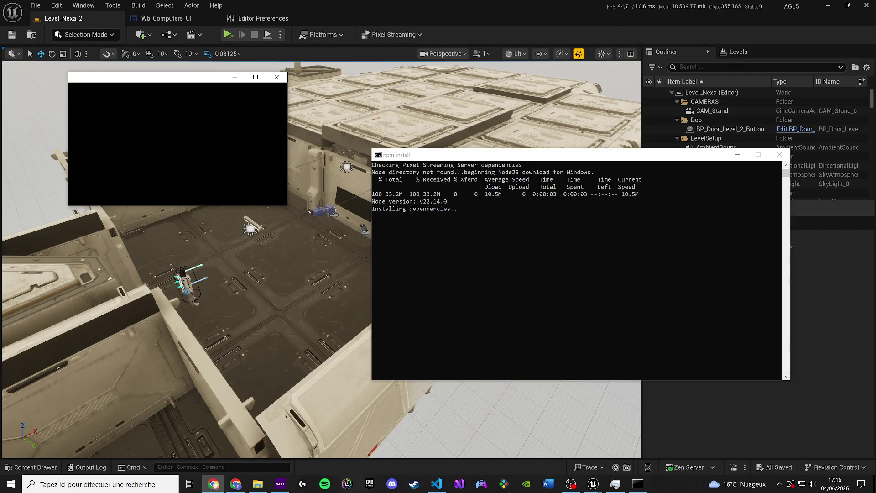
pyautogui.moveTo(638, 484); pyautogui.dragTo(615, 484)
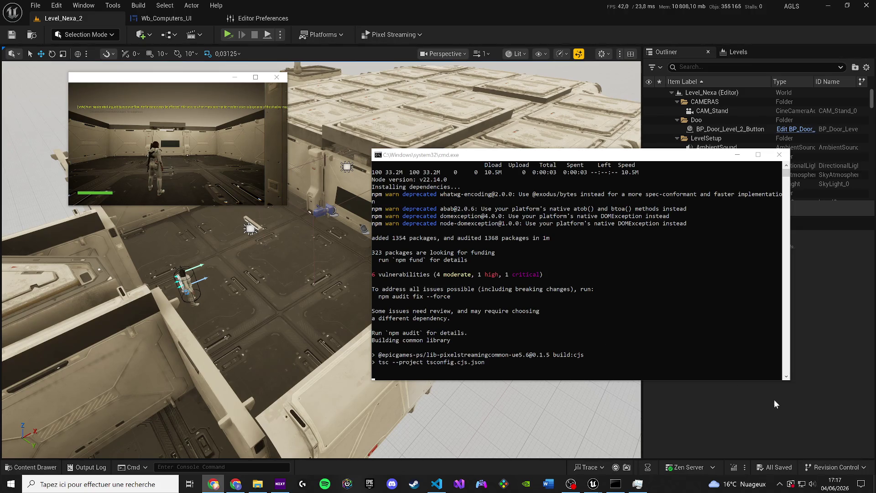
pyautogui.moveTo(790, 380); pyautogui.dragTo(822, 387)
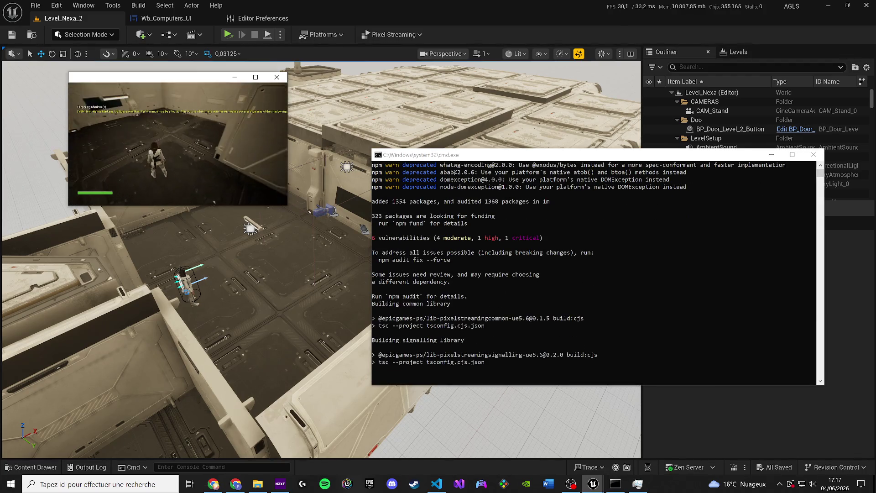
# - Dismiss the Start menu and refocus The void protocol game window to move the character
pyautogui.press('super')
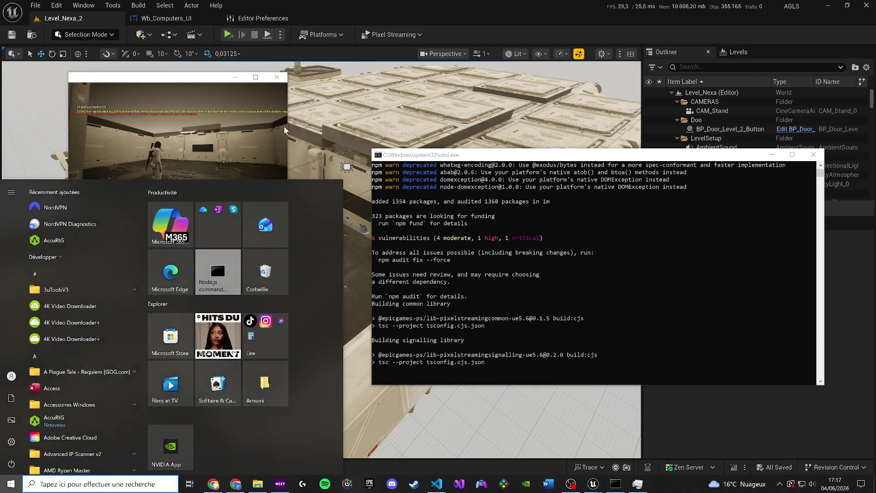
pyautogui.press('Escape')
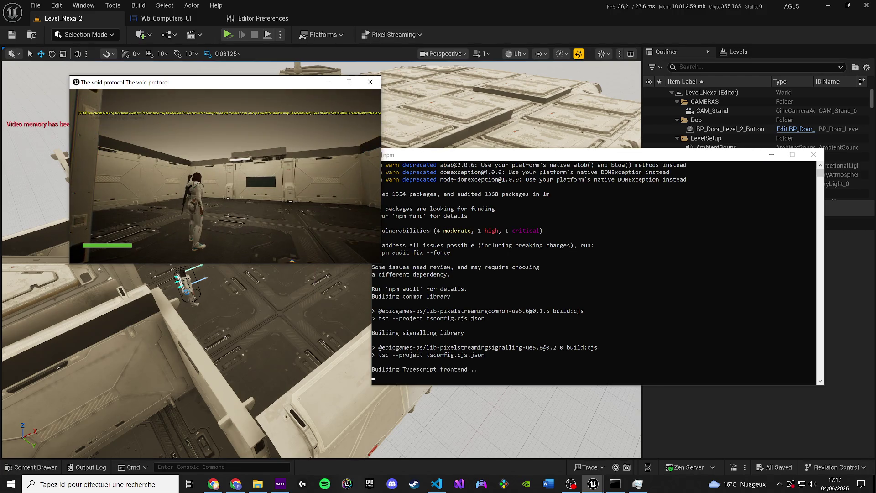
pyautogui.press('super')
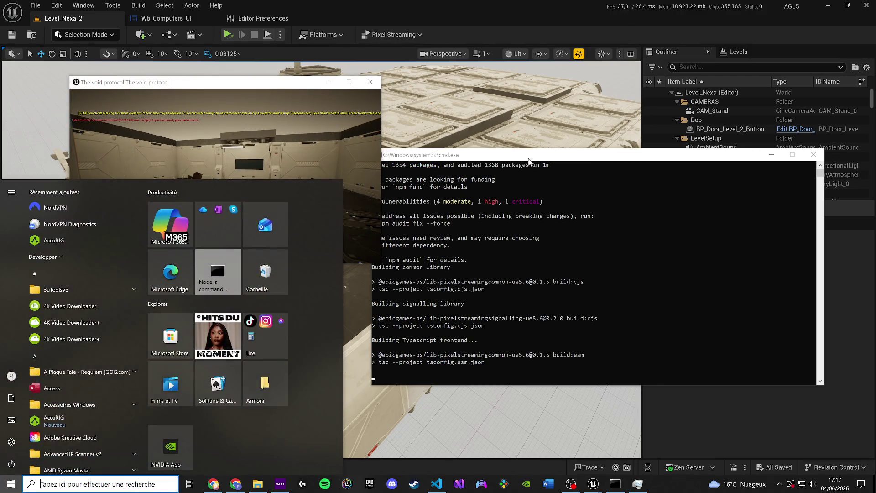
pyautogui.press('Escape')
pyautogui.hotkey('alt', 'Tab')
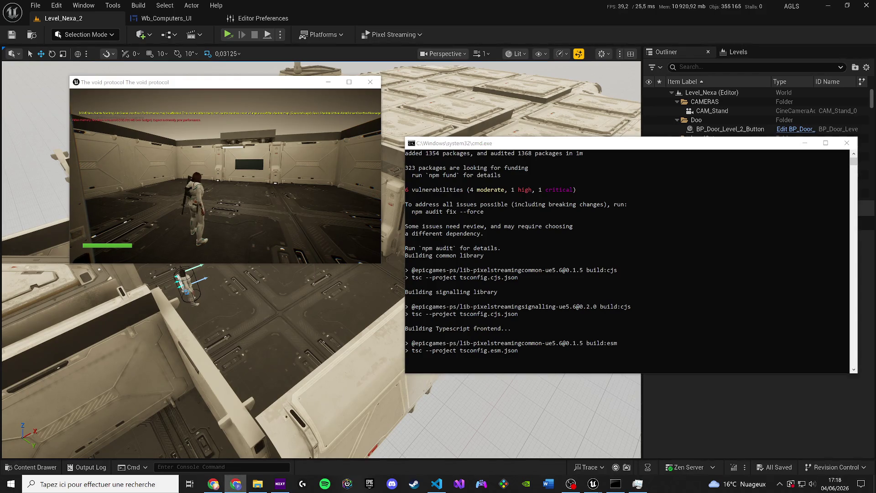
pyautogui.hotkey('alt', 'Tab')
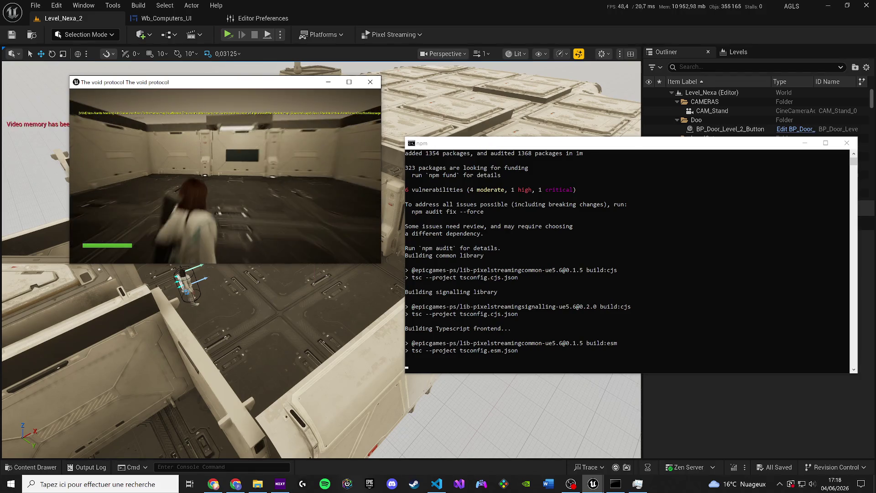
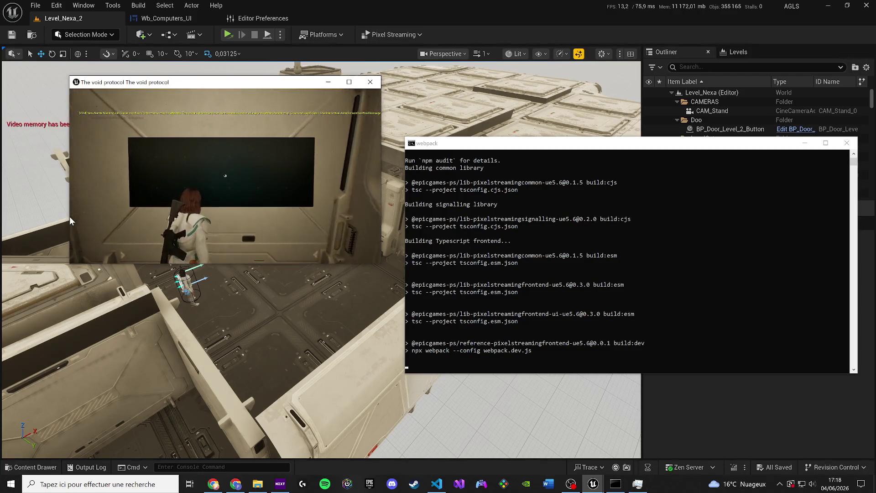
# - Open the KORSAN LAB computer's CCTV panel and view the Core Node, Entrance, Cryo Vault and Airlock feeds
pyautogui.press('e')
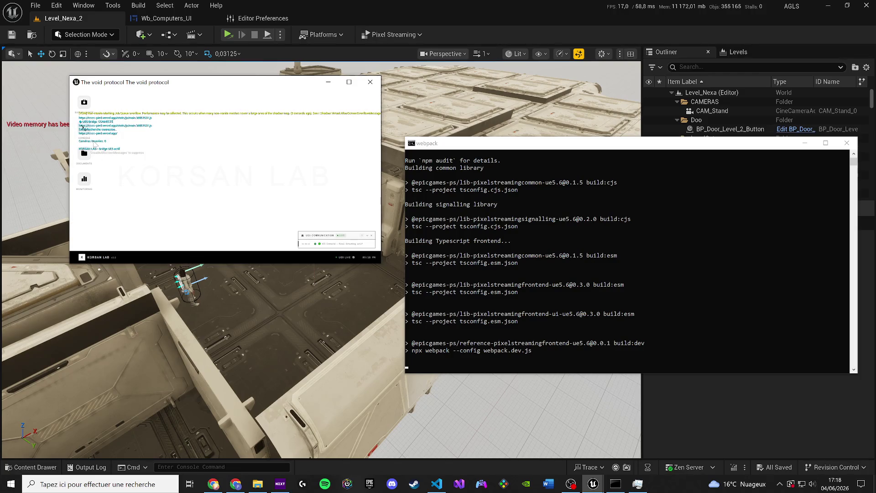
pyautogui.click(83, 104)
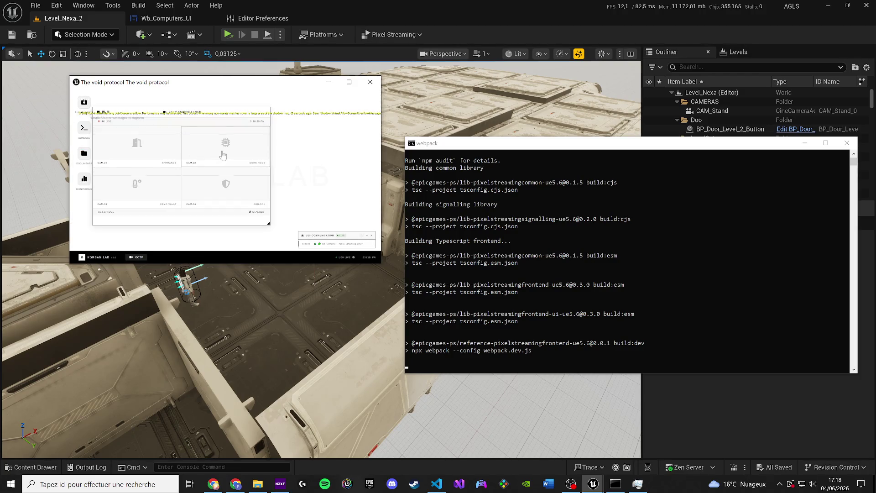
pyautogui.click(162, 152)
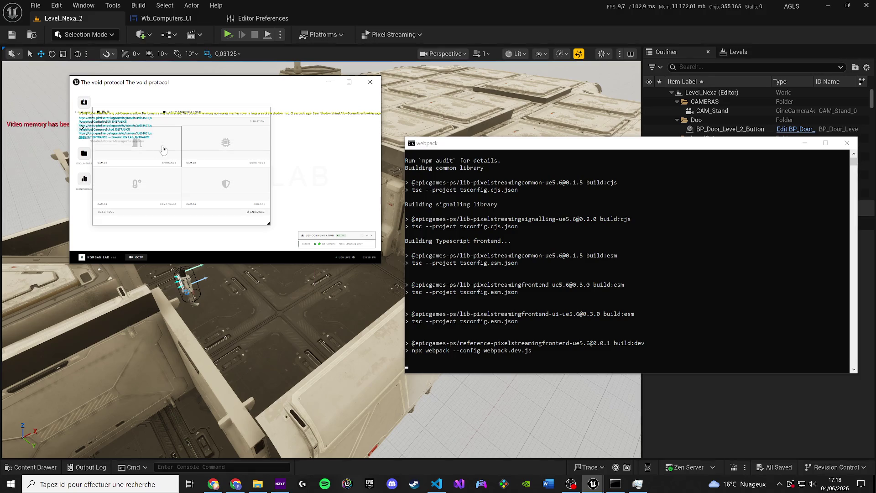
pyautogui.click(232, 166)
pyautogui.click(136, 185)
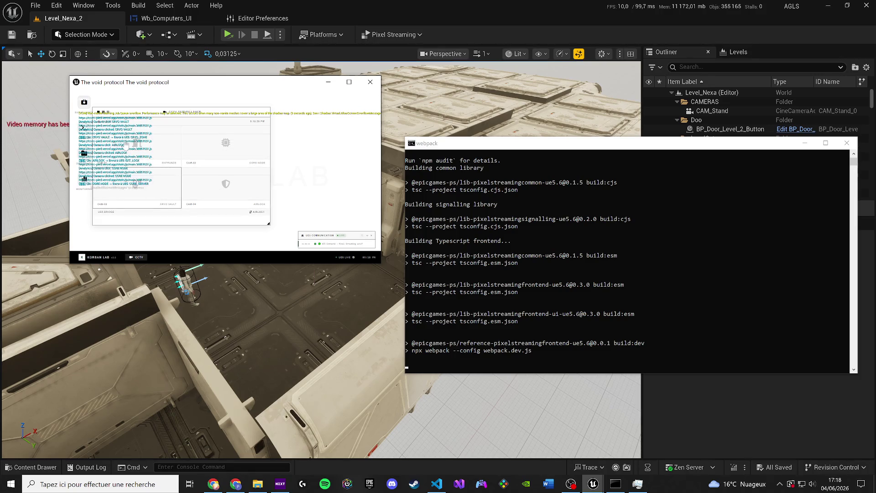
pyautogui.click(210, 182)
pyautogui.click(209, 182)
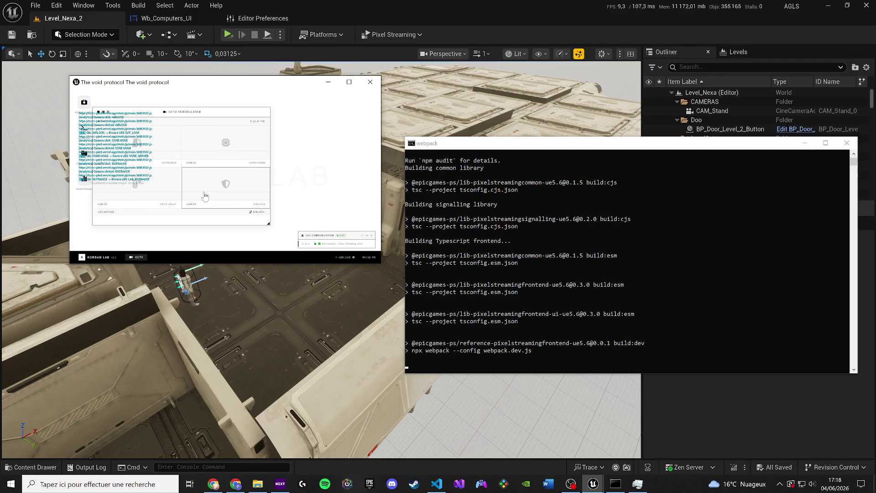
# - Close the game test window, run a quick Play in Editor session, then open Wb_Computers_UI
pyautogui.click(370, 81)
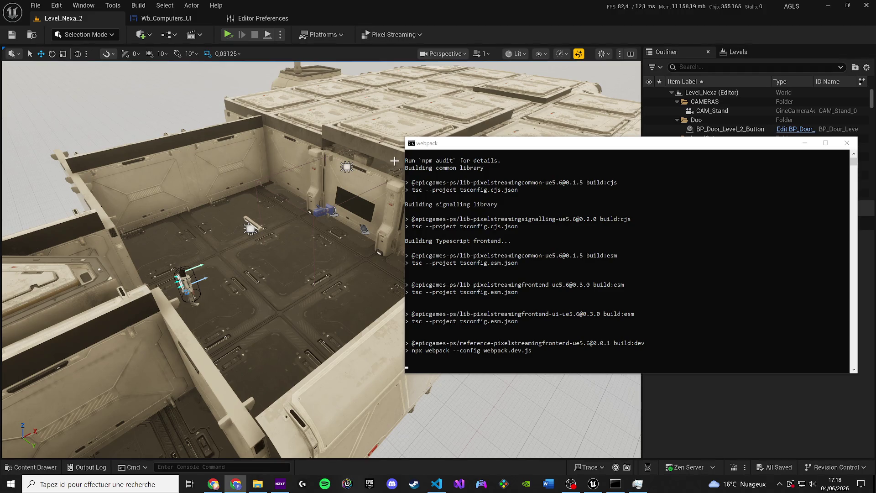
pyautogui.scroll(-3, 518, 291)
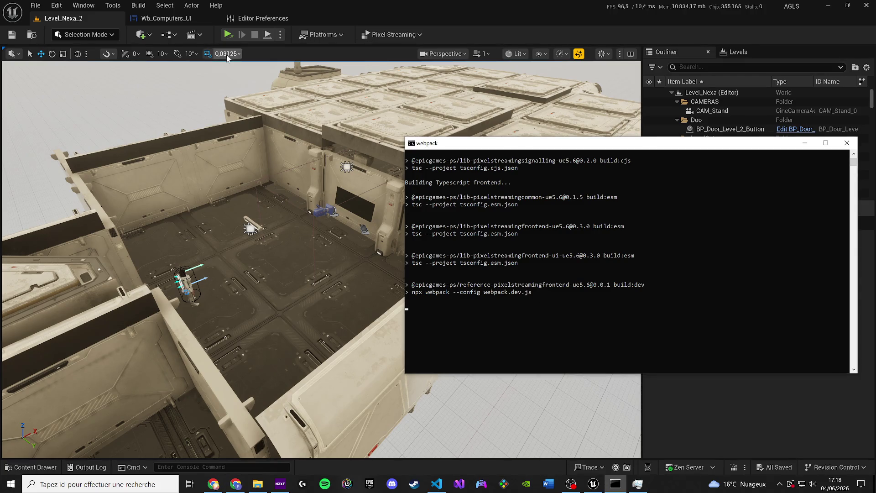
pyautogui.click(280, 34)
pyautogui.click(303, 68)
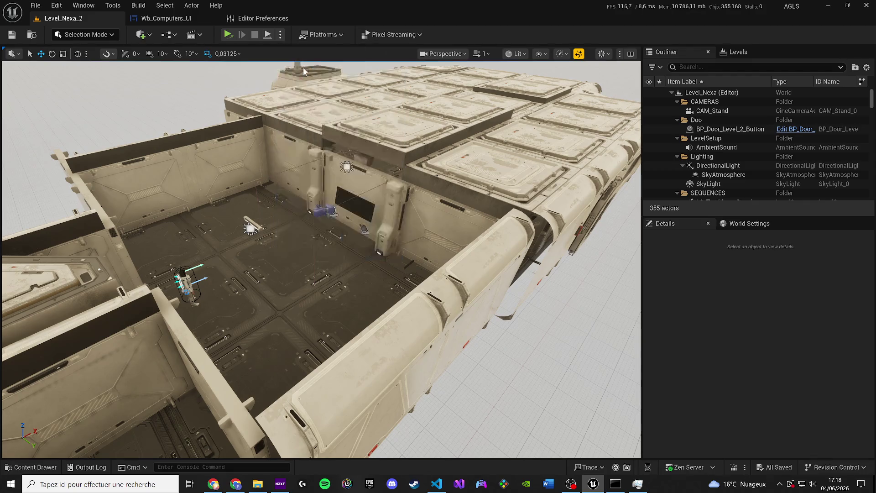
pyautogui.click(512, 259)
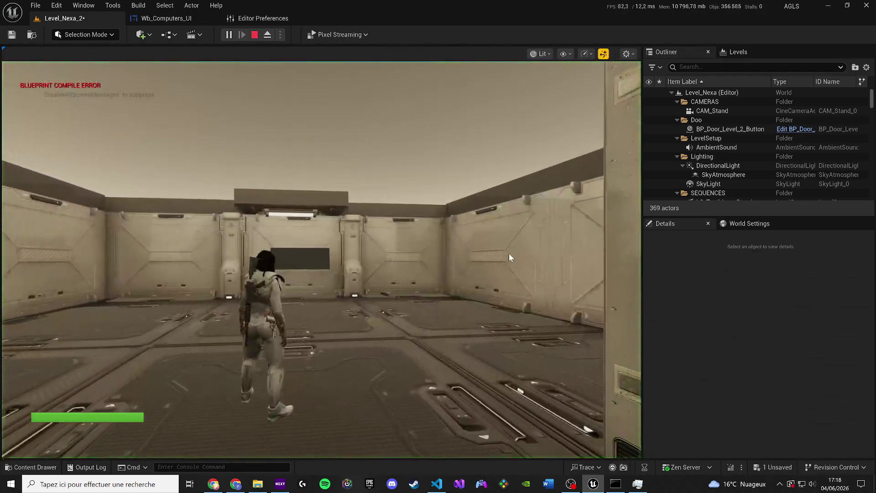
pyautogui.press('Escape')
pyautogui.click(166, 18)
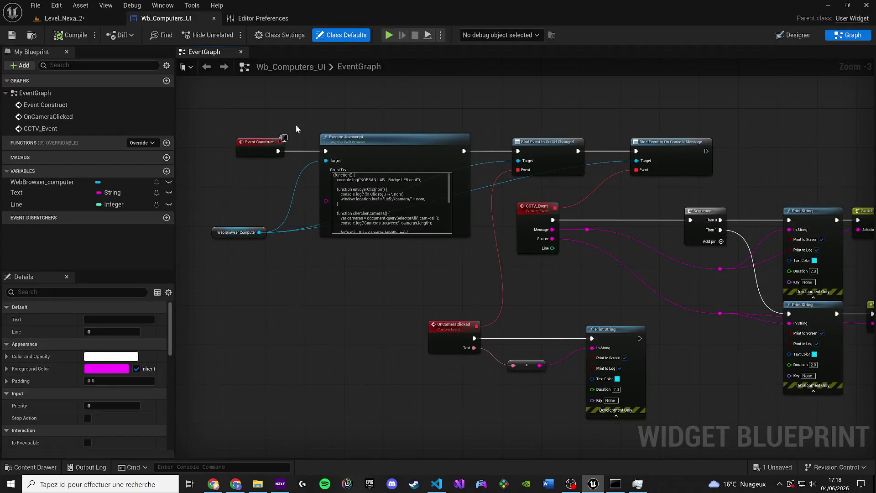
# - Check the npm terminal and allow Node.js through the firewall for the signalling server
pyautogui.scroll(-2, 386, 272)
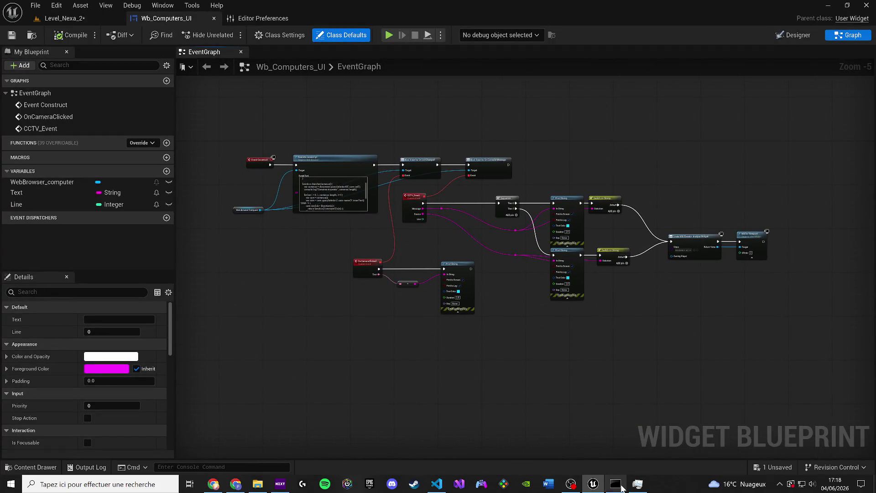
pyautogui.click(621, 486)
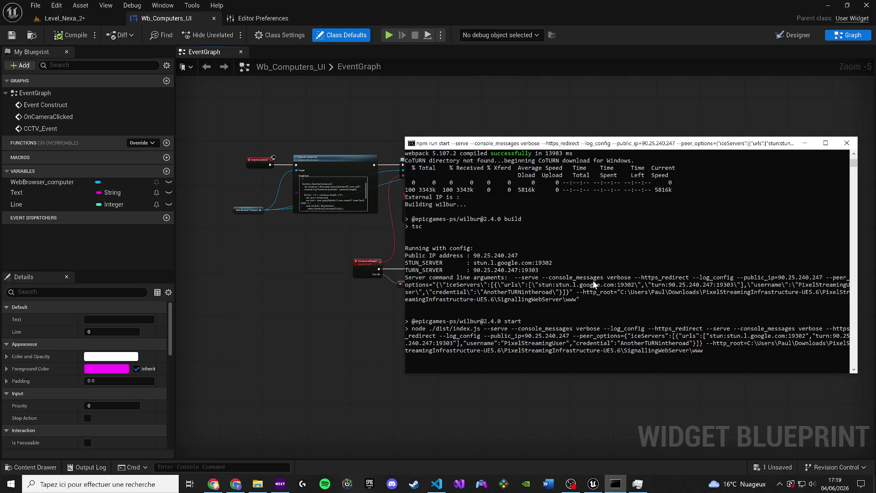
pyautogui.click(276, 338)
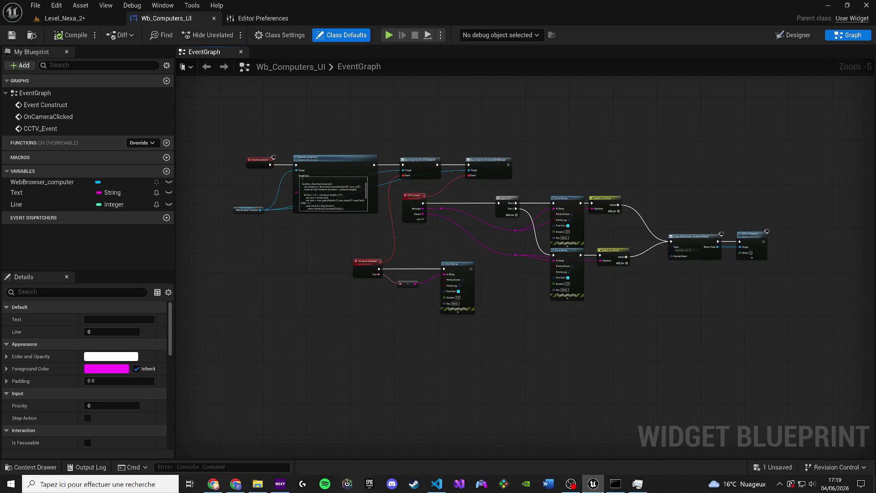
pyautogui.click(616, 484)
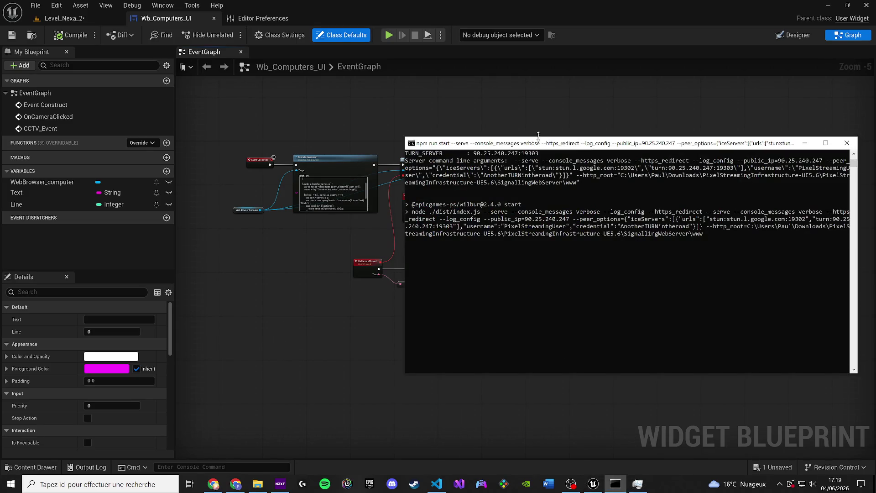
pyautogui.click(73, 292)
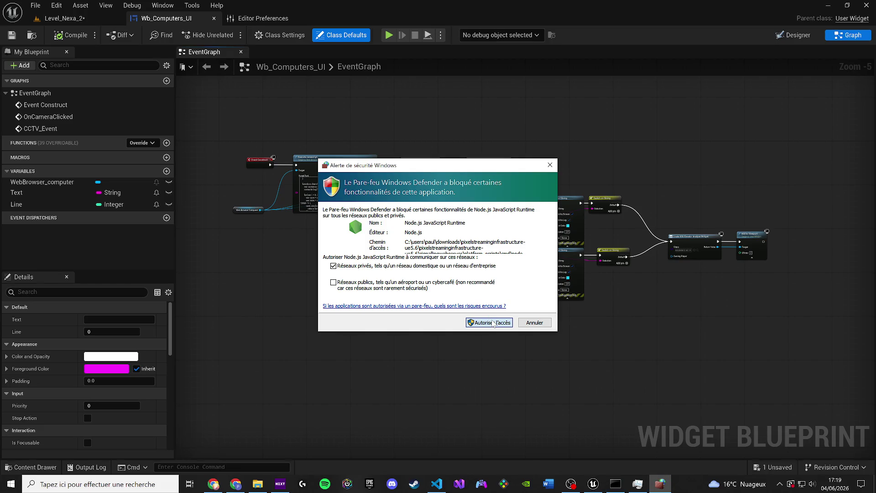
pyautogui.click(492, 323)
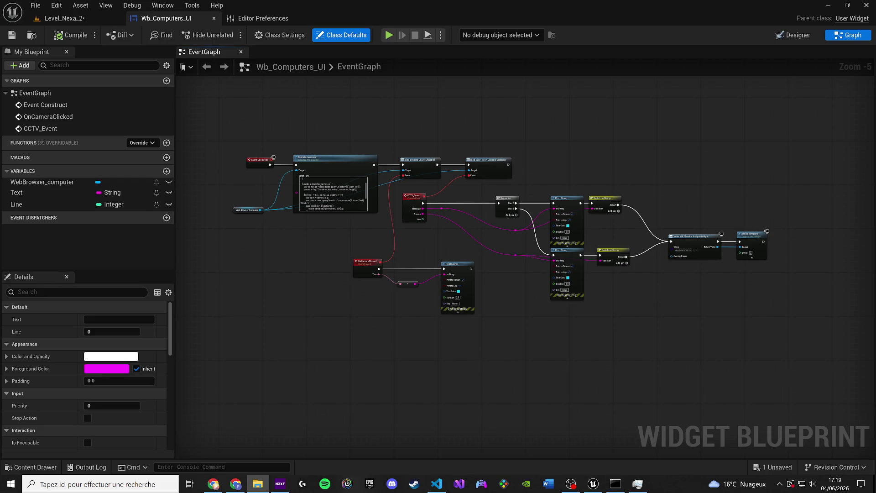
pyautogui.click(615, 484)
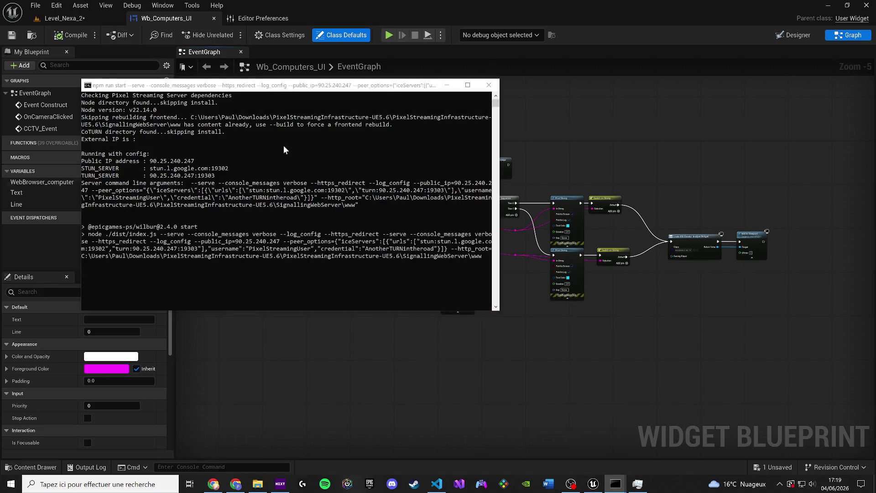
pyautogui.click(616, 484)
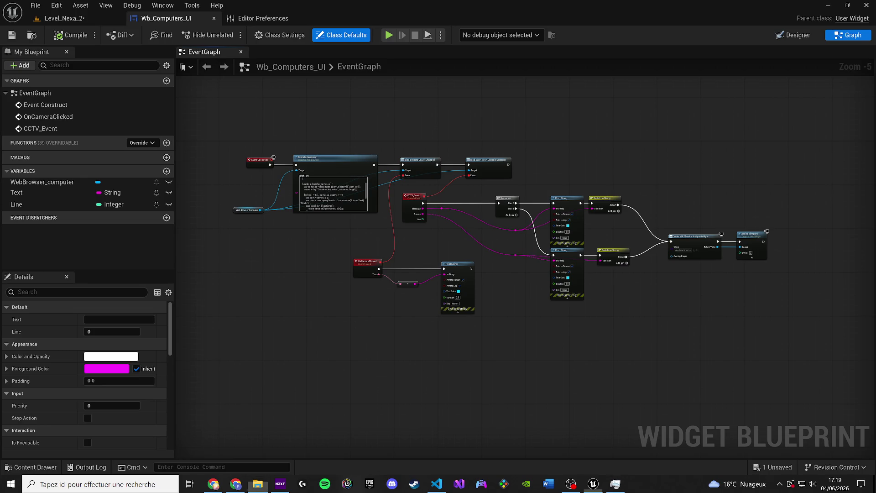
# - Save Level_Nexa_2 with Ctrl+Shift+S and return to its level editor
pyautogui.moveTo(372, 194); pyautogui.dragTo(389, 204)
pyautogui.hotkey('ctrl', 'shift', 's')
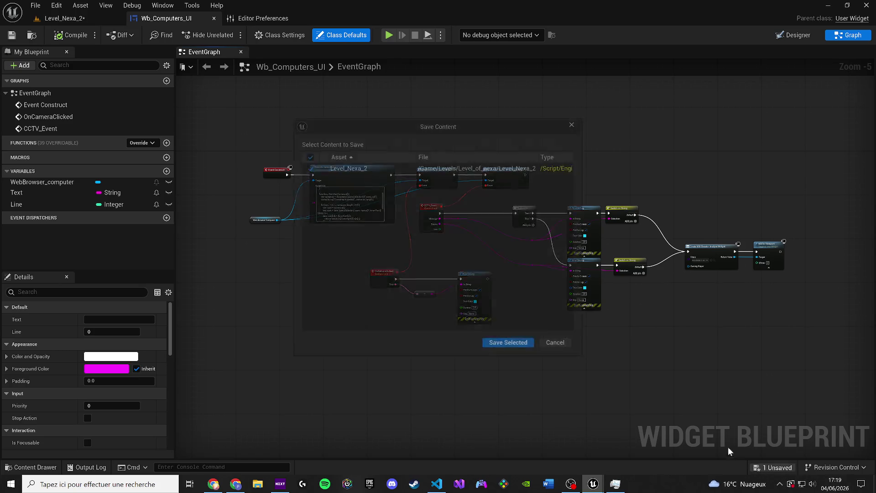
pyautogui.press('Return')
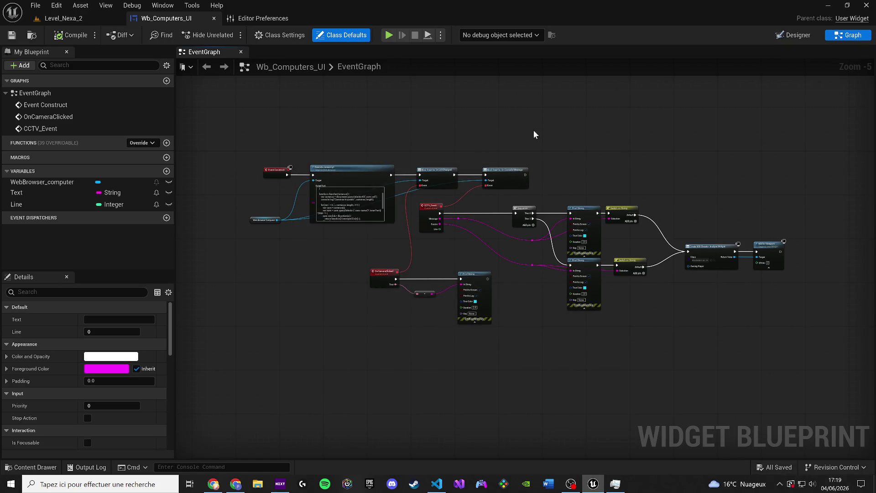
pyautogui.click(61, 18)
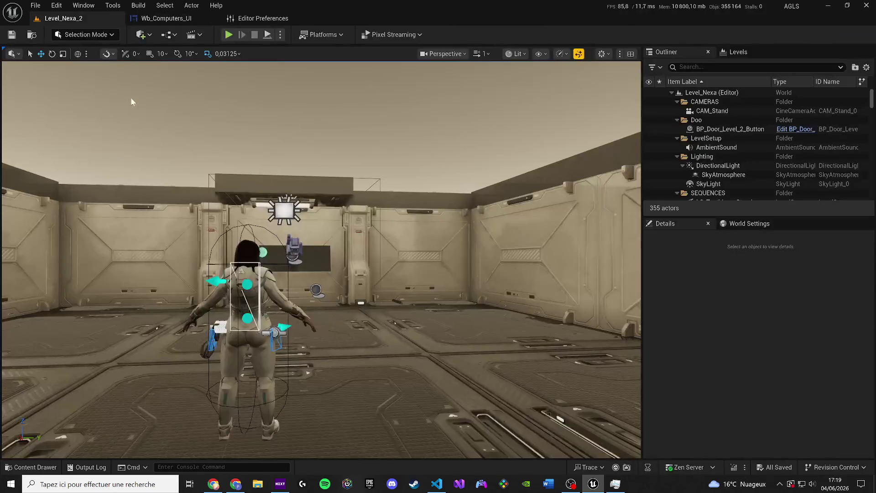
# - Browse the Content Drawer from Engine Content back to the top Content folder, cancelling an accidental folder move
pyautogui.click(40, 467)
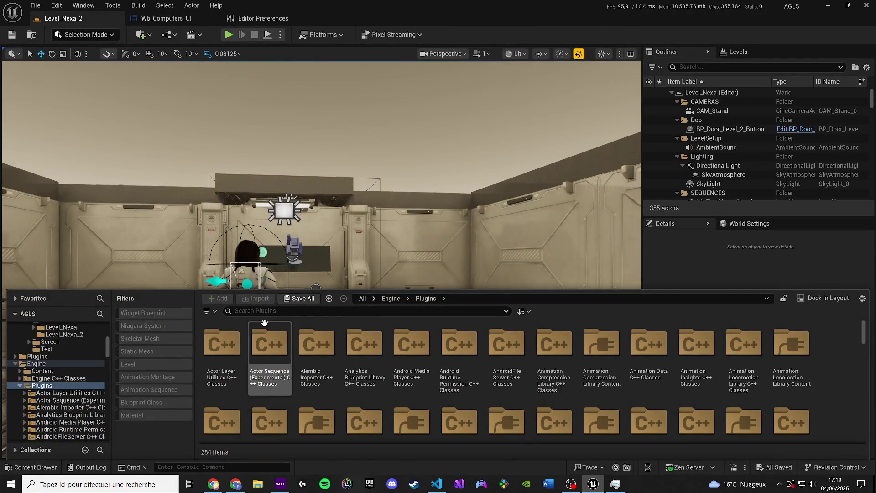
pyautogui.click(391, 298)
pyautogui.doubleClick(231, 355)
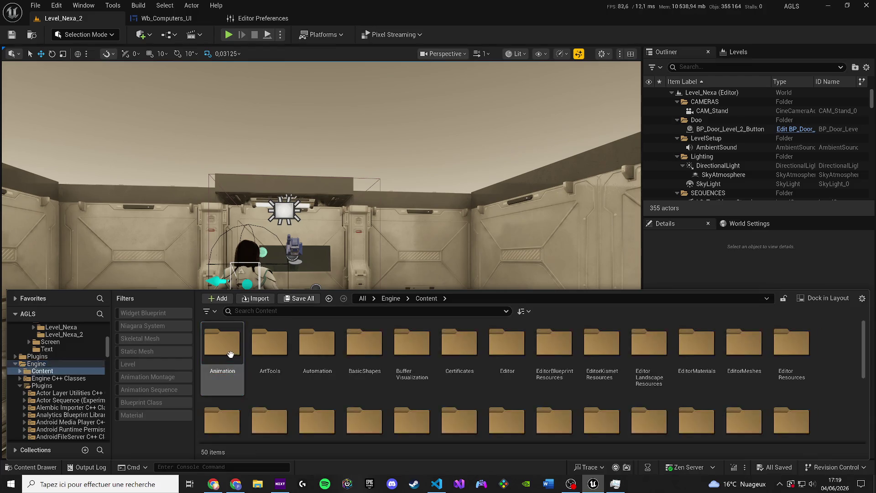
pyautogui.moveTo(231, 355)
pyautogui.mouseDown()
pyautogui.moveTo(95, 378)
pyautogui.moveTo(84, 367)
pyautogui.moveTo(89, 360)
pyautogui.mouseUp()
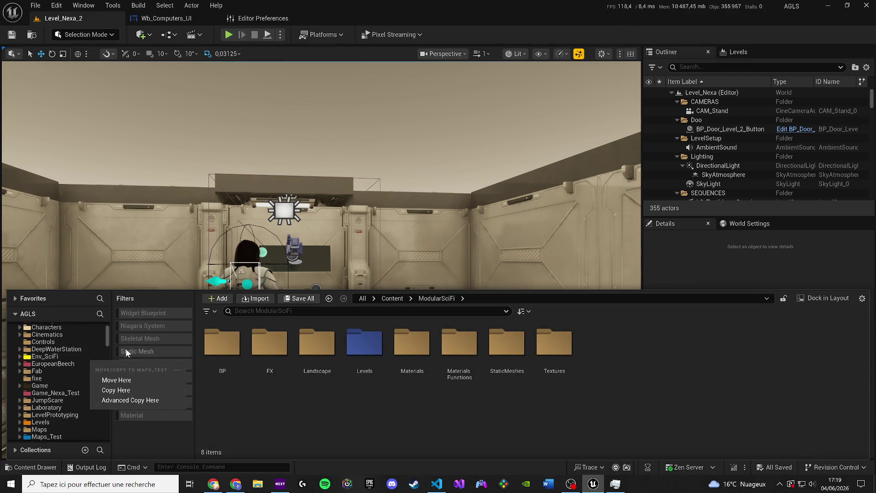
pyautogui.click(341, 412)
pyautogui.click(383, 300)
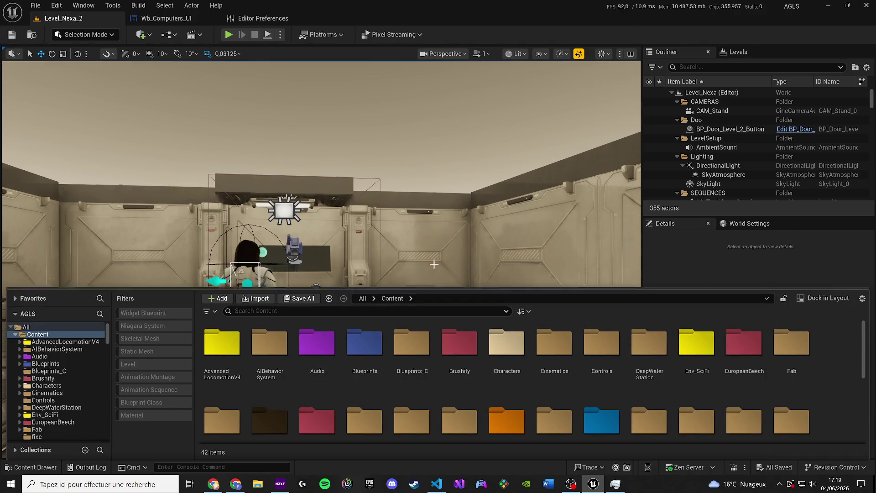
pyautogui.click(379, 273)
# - Look around the level and filter the Outliner actors by 'dire'
pyautogui.scroll(2, 379, 274)
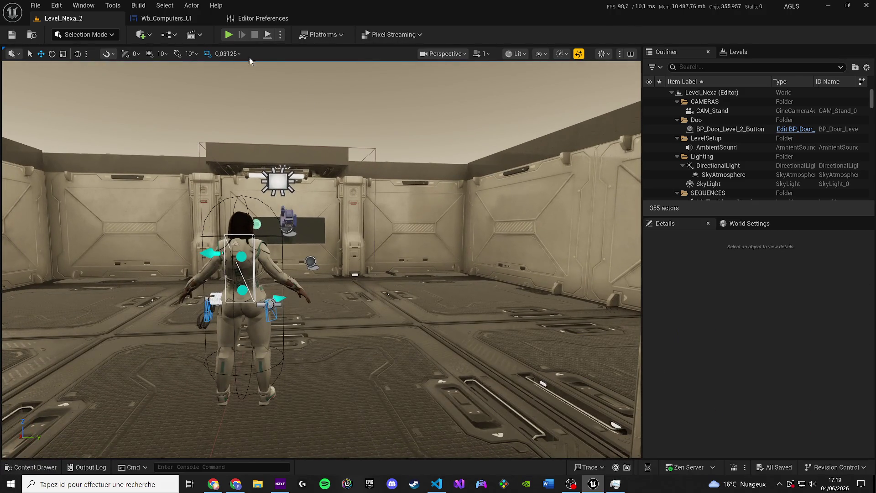
pyautogui.click(169, 34)
pyautogui.moveTo(192, 81)
pyautogui.moveTo(138, 86)
pyautogui.mouseDown()
pyautogui.moveTo(150, 118)
pyautogui.moveTo(196, 105)
pyautogui.mouseUp()
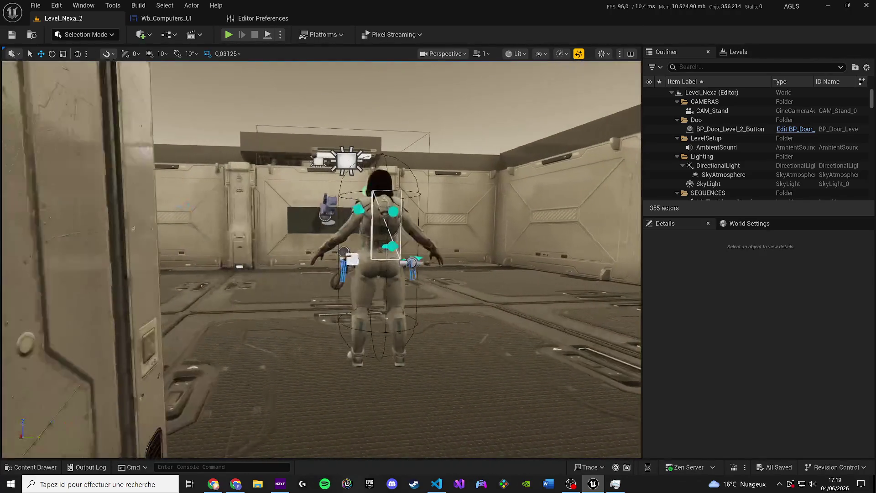
pyautogui.click(688, 68)
pyautogui.write('dire')
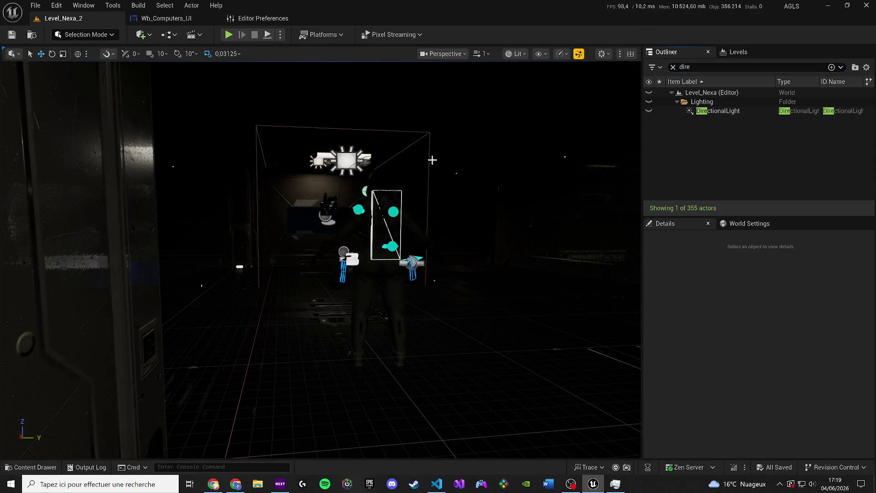
pyautogui.moveTo(636, 112); pyautogui.dragTo(593, 151)
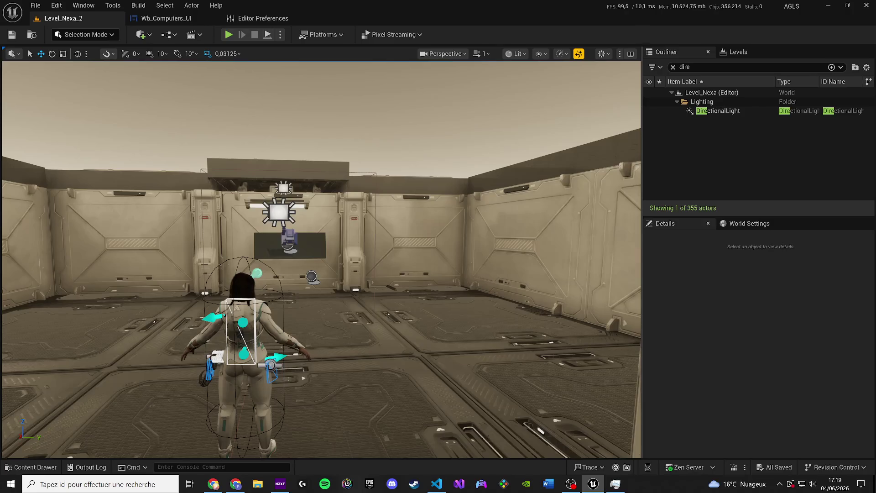
pyautogui.rightClick(396, 180)
pyautogui.press('Escape')
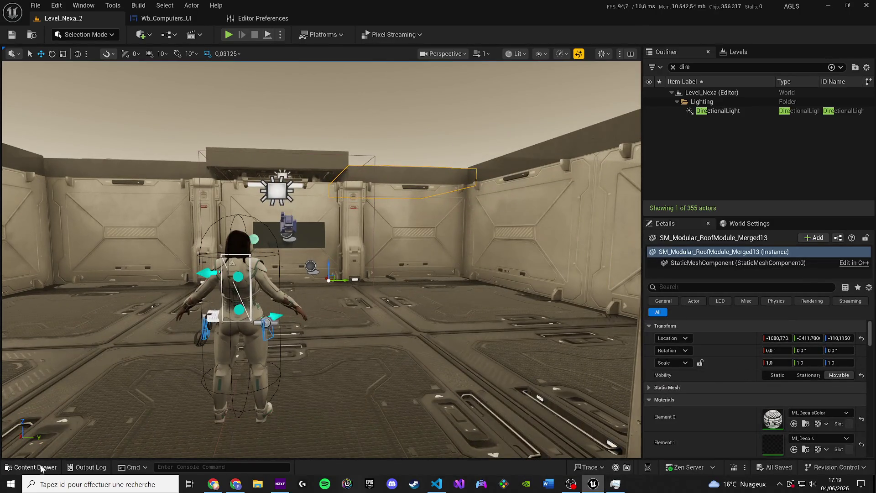
# - Search the Content Drawer for 'assen' and show the ui-assenceur texture in its folder
pyautogui.click(37, 467)
pyautogui.write('a')
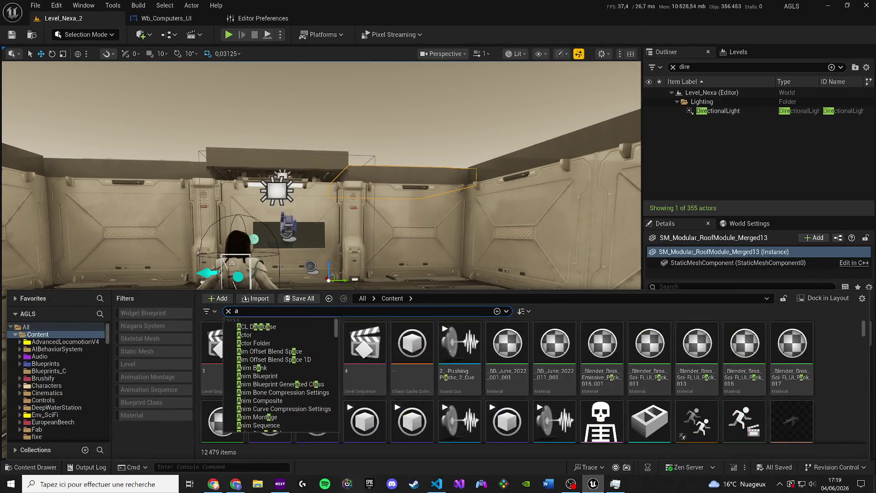
pyautogui.write('ssen')
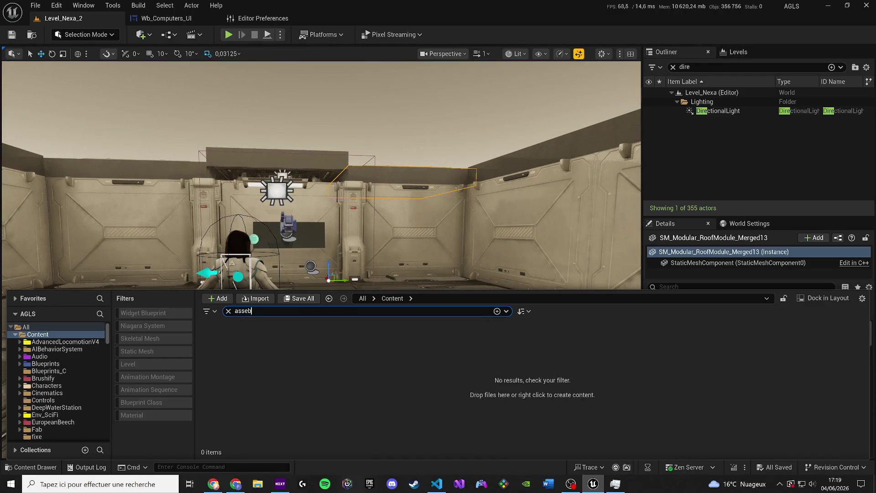
pyautogui.press('BackSpace')
pyautogui.write('nb')
pyautogui.press('BackSpace')
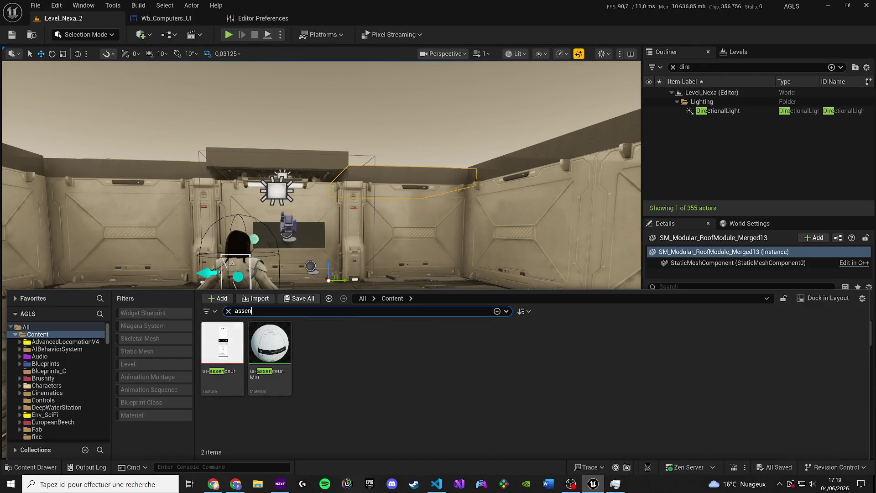
pyautogui.rightClick(224, 347)
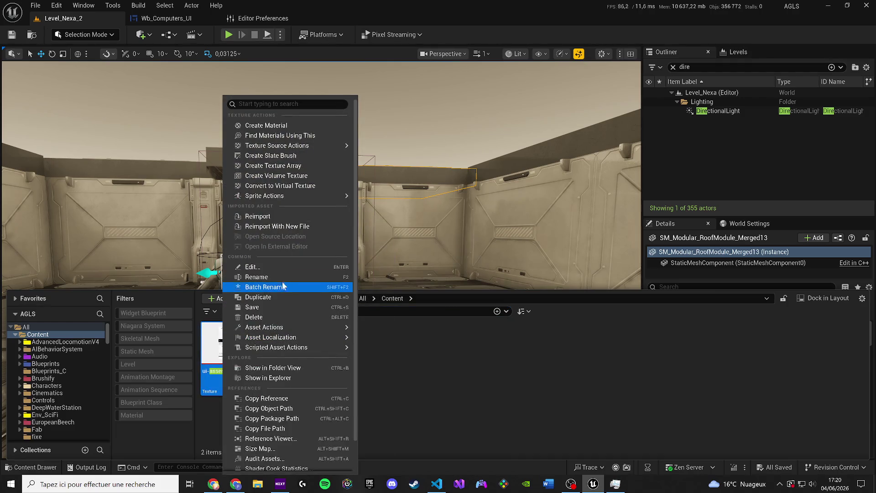
pyautogui.click(253, 365)
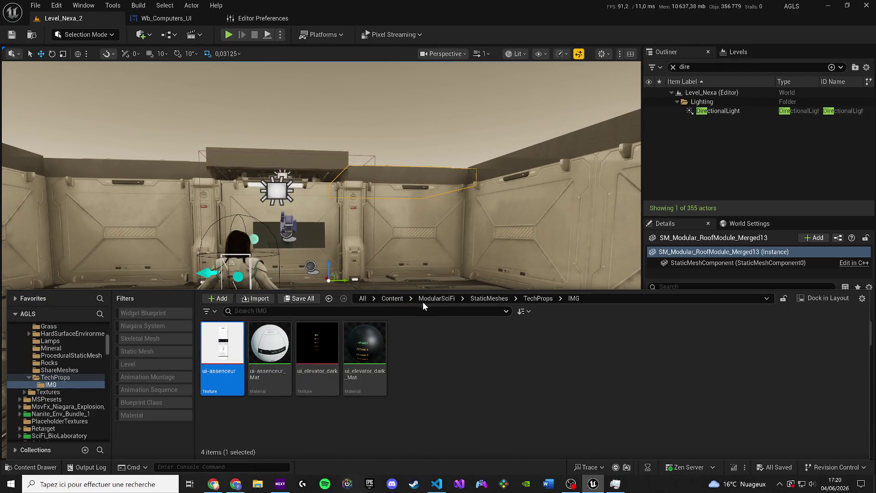
# - Return to the Content folder, search 'n1', and open the Level_NEXA-1 level
pyautogui.click(488, 299)
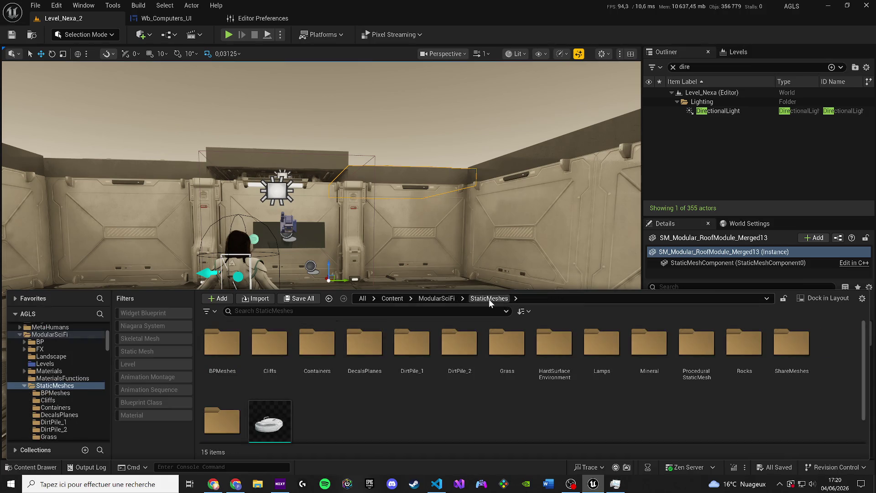
pyautogui.scroll(-1, 383, 353)
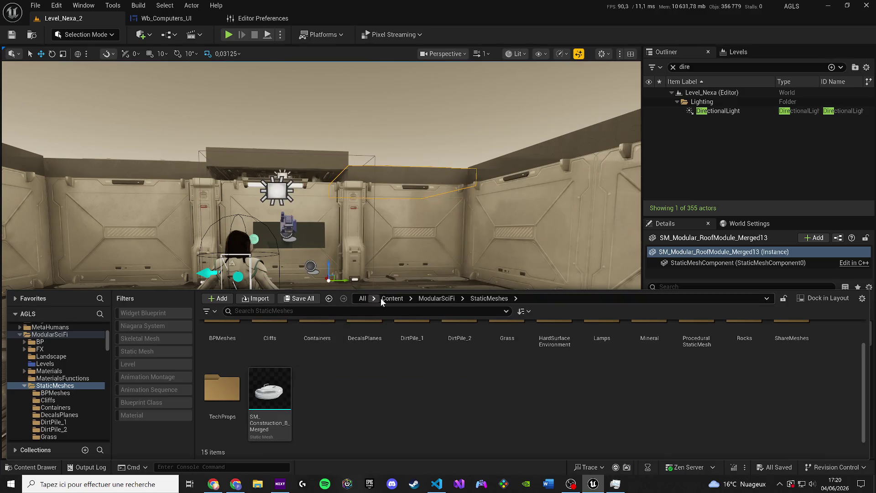
pyautogui.click(380, 298)
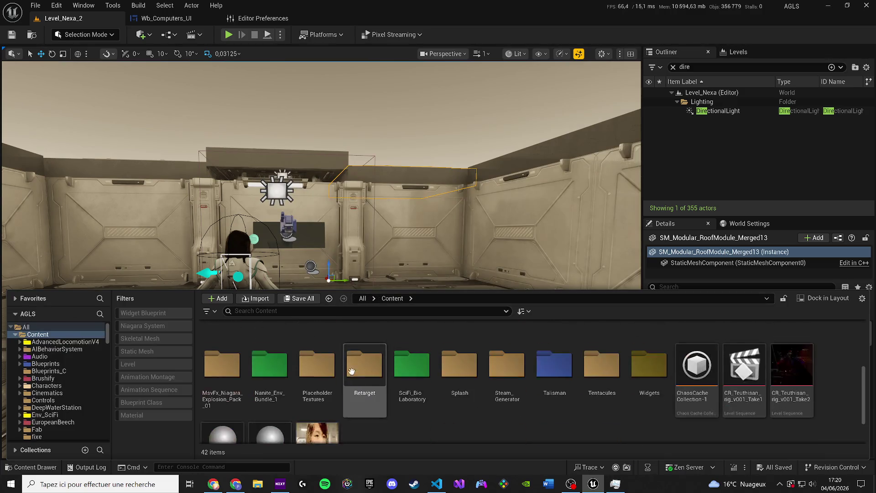
pyautogui.scroll(4, 365, 365)
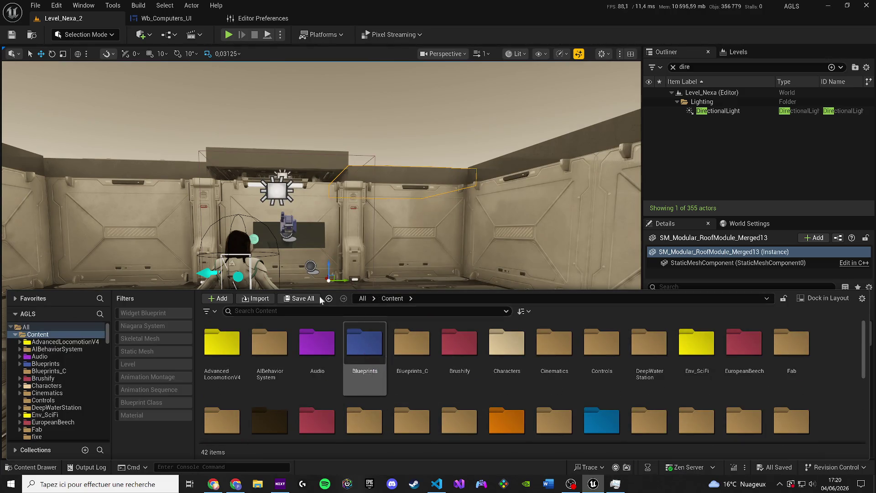
pyautogui.click(56, 5)
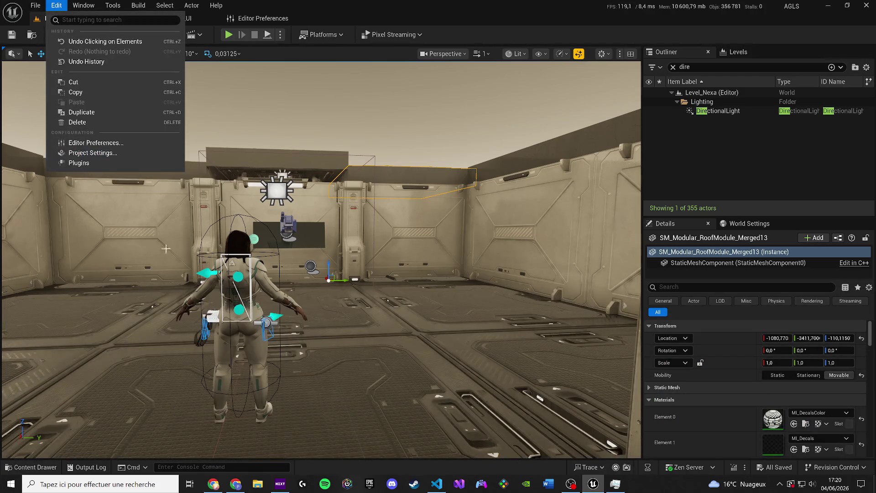
pyautogui.click(32, 467)
pyautogui.write('n')
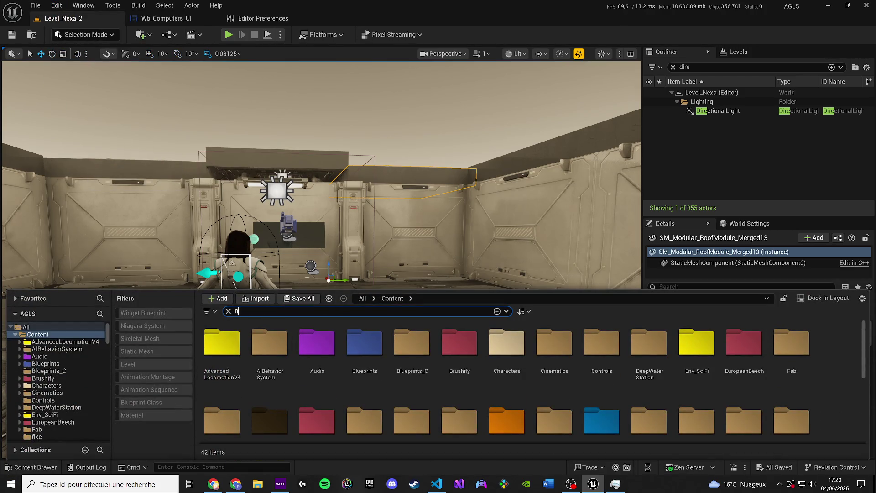
pyautogui.write('1')
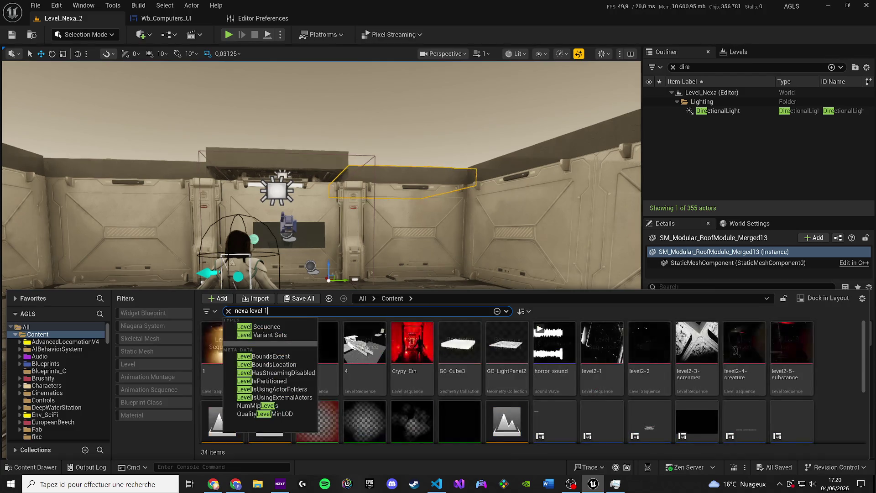
pyautogui.doubleClick(297, 349)
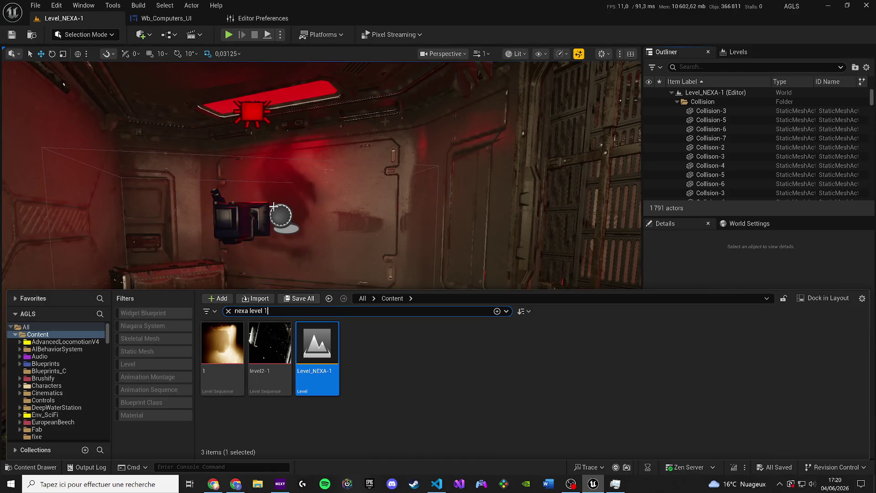
# - Fly the camera into the red corridor, then search 'm' and open the Main_Mapss level
pyautogui.rightClick(230, 195)
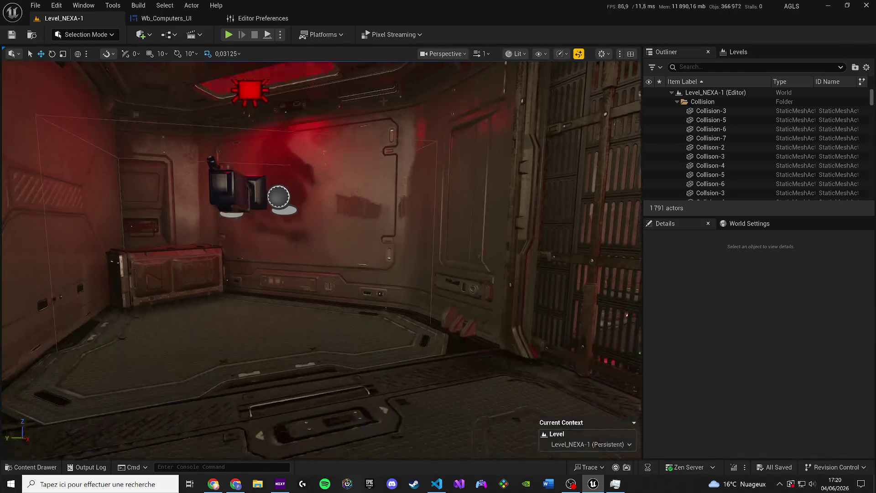
pyautogui.moveTo(230, 196); pyautogui.dragTo(197, 190)
pyautogui.hotkey('ctrl', 'space')
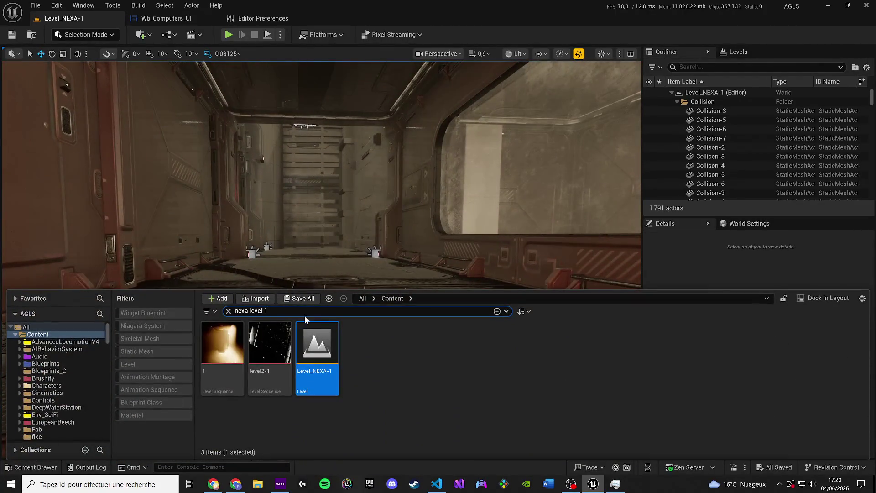
pyautogui.hotkey('ctrl', 'a')
pyautogui.write('m')
pyautogui.click(226, 337)
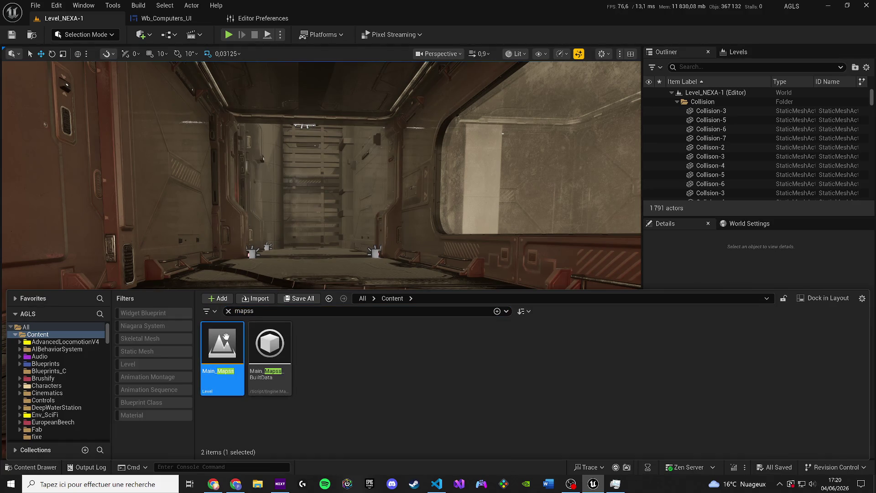
pyautogui.press('Return')
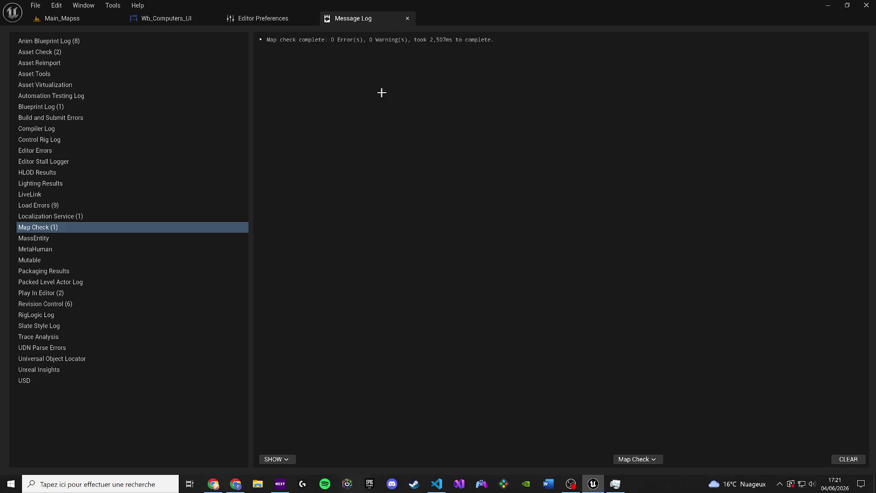
# - Close the Message Log after reviewing the Main_Mapss map check
pyautogui.click(407, 18)
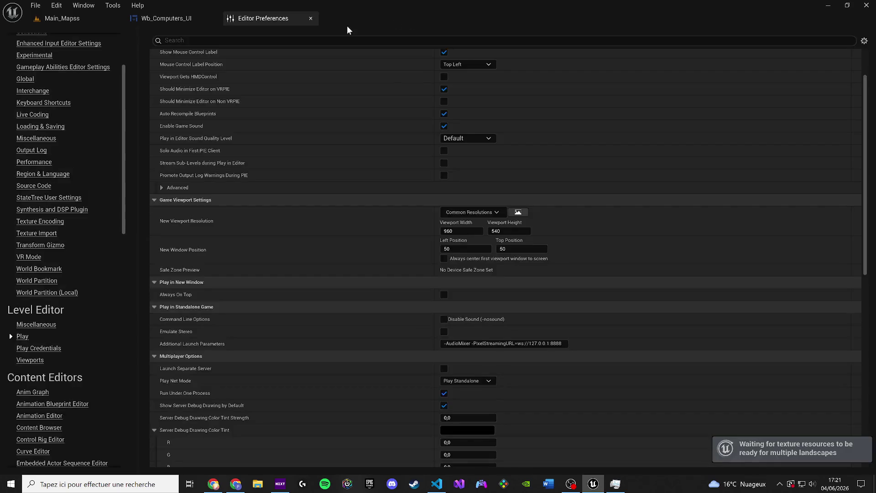
# - Return to the Main_Mapss viewport and fly the camera across the fogged landscape
pyautogui.click(62, 18)
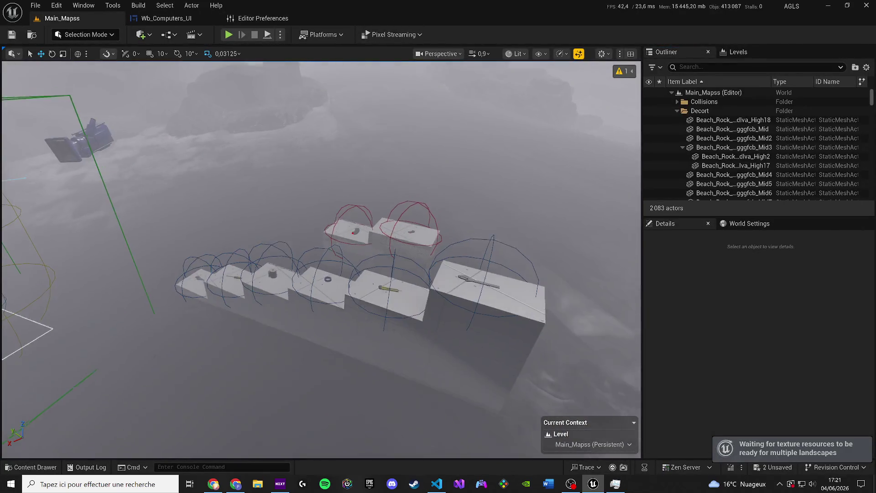
pyautogui.moveTo(319, 260)
pyautogui.mouseDown()
pyautogui.moveTo(273, 256)
pyautogui.moveTo(320, 260)
pyautogui.moveTo(292, 281)
pyautogui.moveTo(288, 315)
pyautogui.moveTo(256, 292)
pyautogui.moveTo(255, 319)
pyautogui.moveTo(256, 237)
pyautogui.moveTo(293, 235)
pyautogui.moveTo(293, 278)
pyautogui.mouseUp()
pyautogui.scroll(1, 293, 278)
pyautogui.moveTo(319, 255)
pyautogui.mouseDown()
pyautogui.moveTo(384, 256)
pyautogui.moveTo(392, 237)
pyautogui.mouseUp()
# - Run a quick Alt+P play-test, stop it with Esc, and show World Settings
pyautogui.click(255, 35)
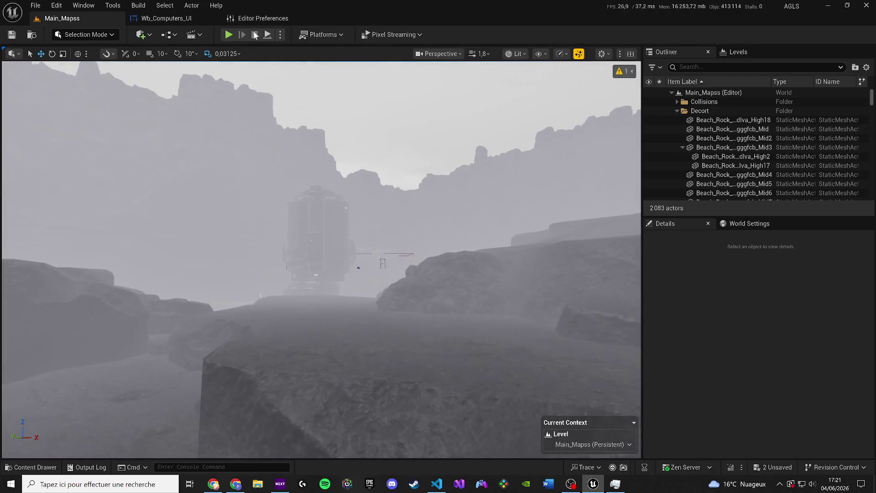
pyautogui.hotkey('alt', 'p')
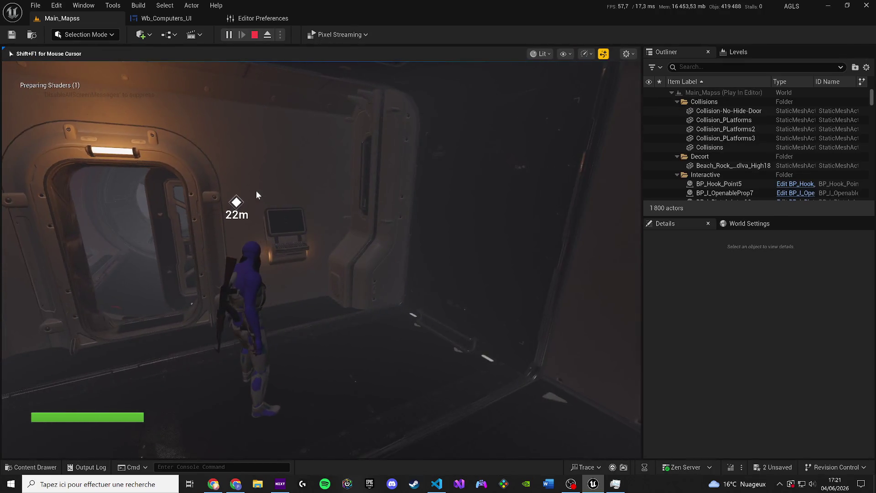
pyautogui.press('Escape')
pyautogui.click(749, 224)
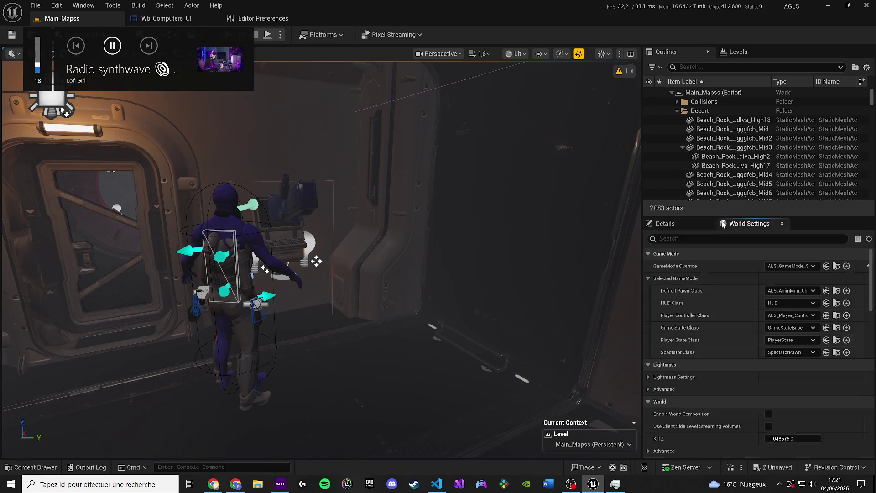
# - Keep ALS_Player_Controller and set the Default Pawn Class to ALS_AnimMan_CharacterBP after trying ALS_Manny_CharacterBP
pyautogui.click(781, 316)
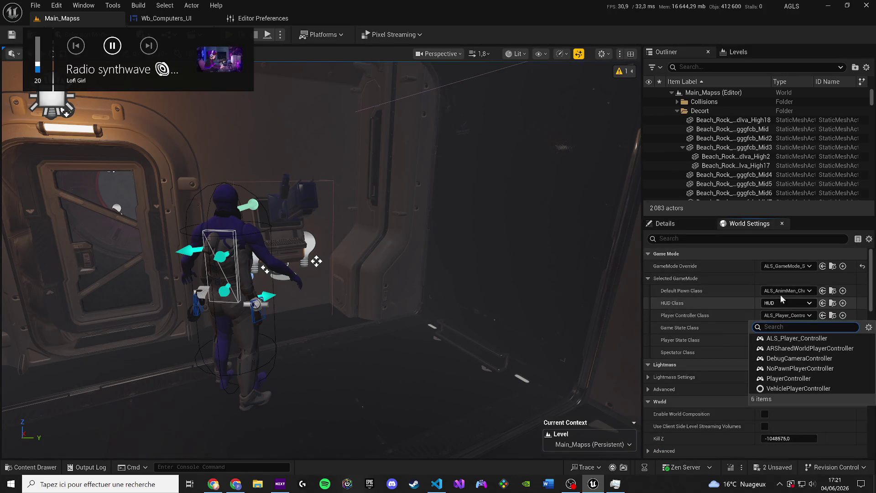
pyautogui.click(782, 291)
pyautogui.write('al')
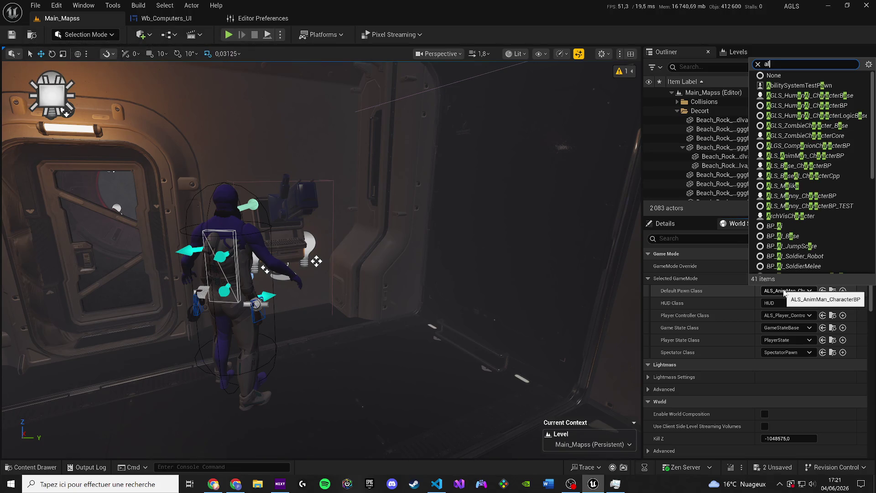
pyautogui.write('s')
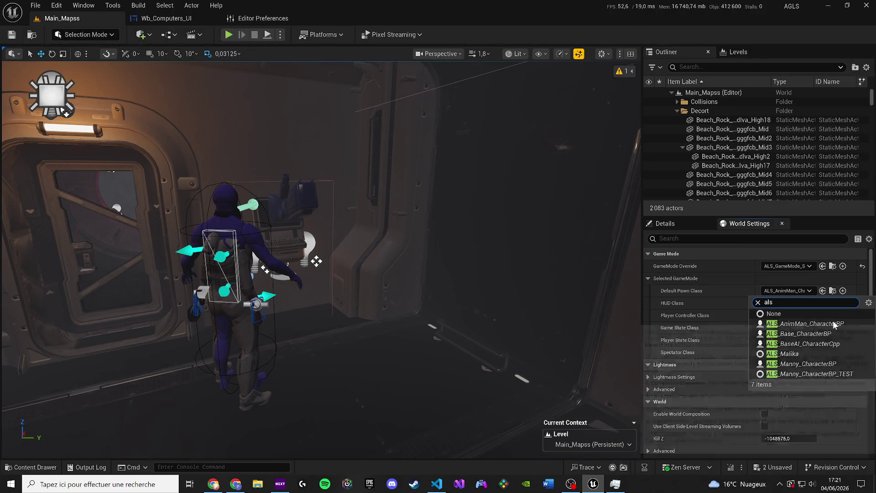
pyautogui.click(833, 322)
pyautogui.click(799, 315)
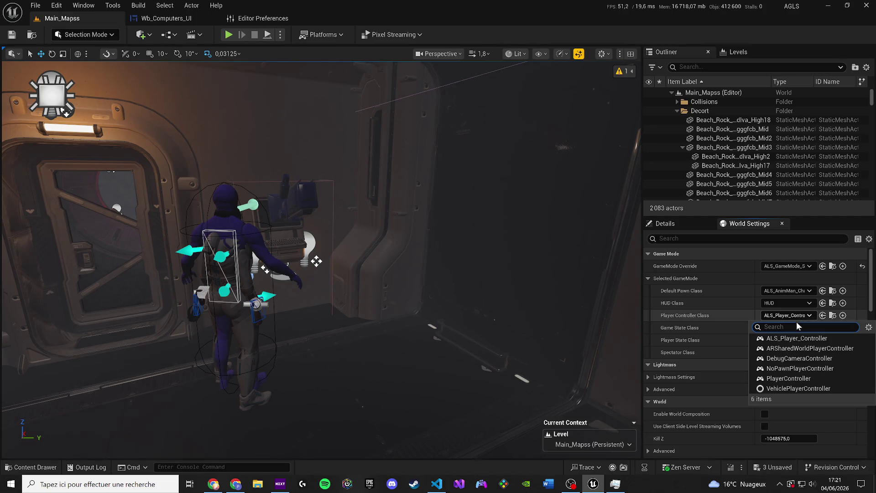
pyautogui.click(793, 336)
pyautogui.click(790, 291)
pyautogui.write('als')
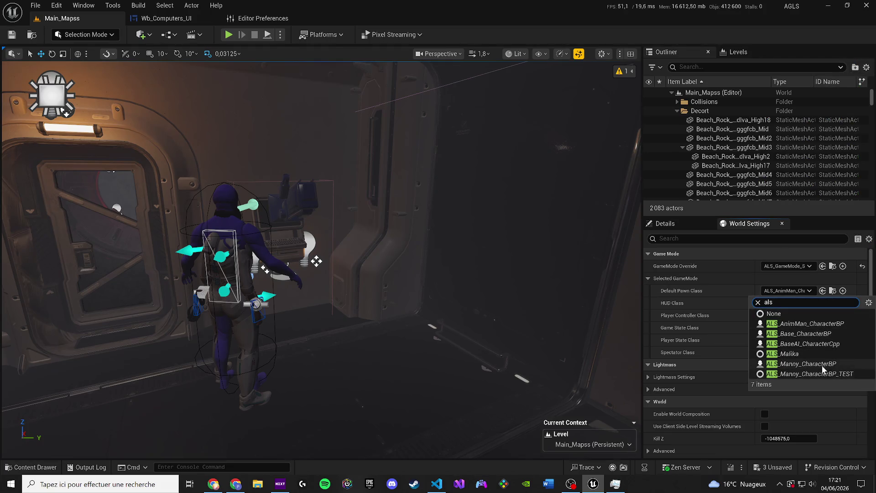
pyautogui.click(822, 365)
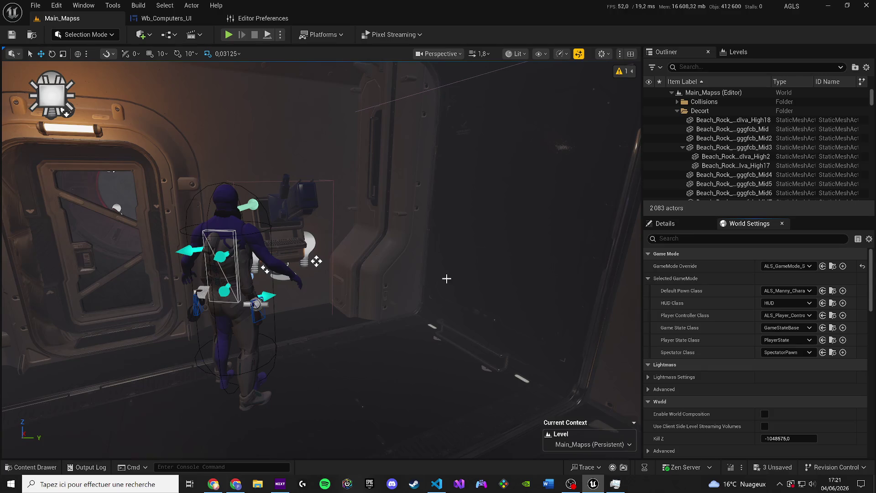
pyautogui.click(788, 291)
pyautogui.write('als')
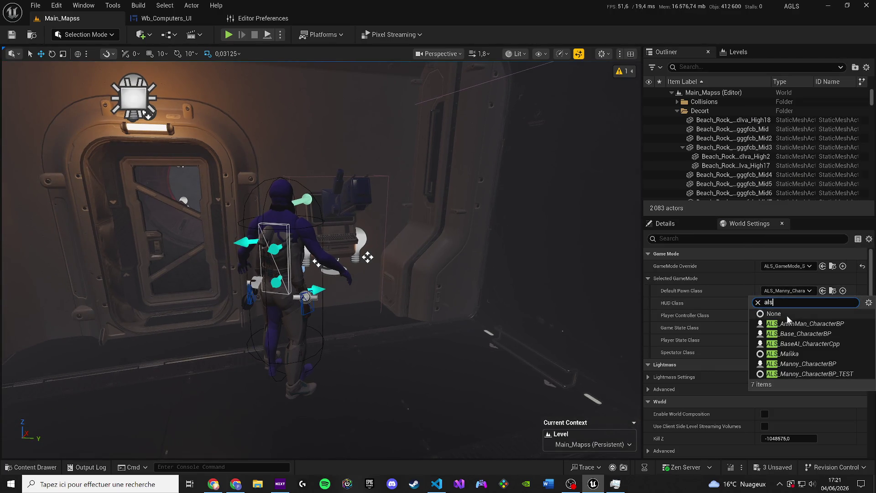
pyautogui.click(787, 321)
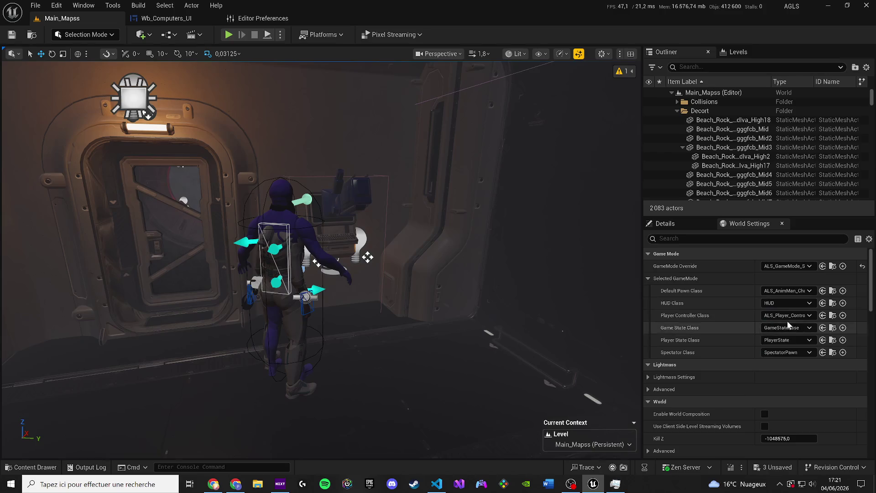
# - Frame the ALS character in the viewport and start a play-test with Alt+P
pyautogui.press('f')
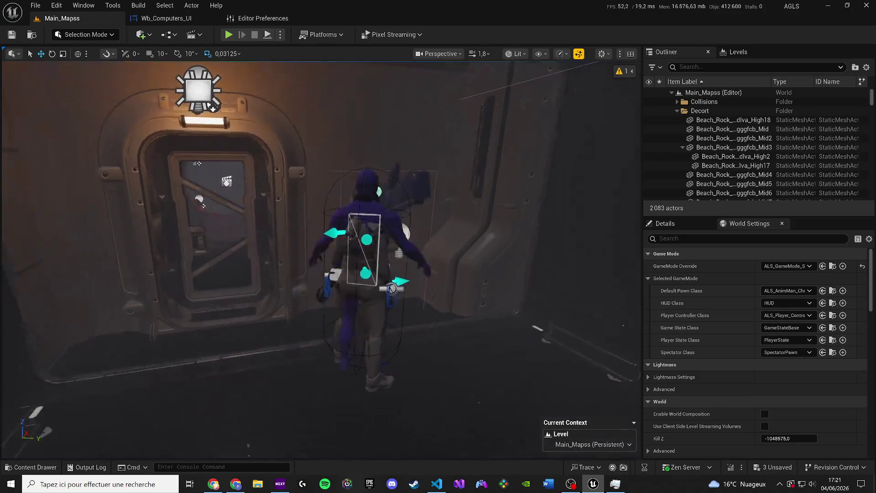
pyautogui.click(343, 241)
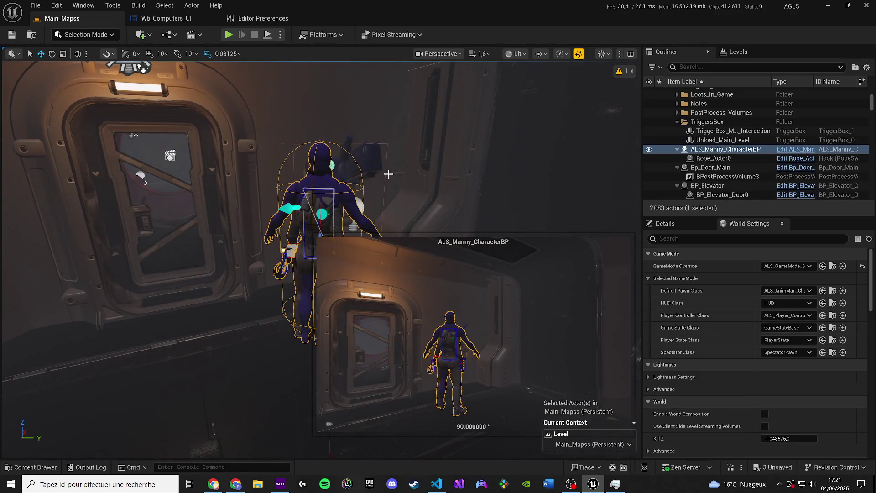
pyautogui.moveTo(388, 174); pyautogui.dragTo(292, 188)
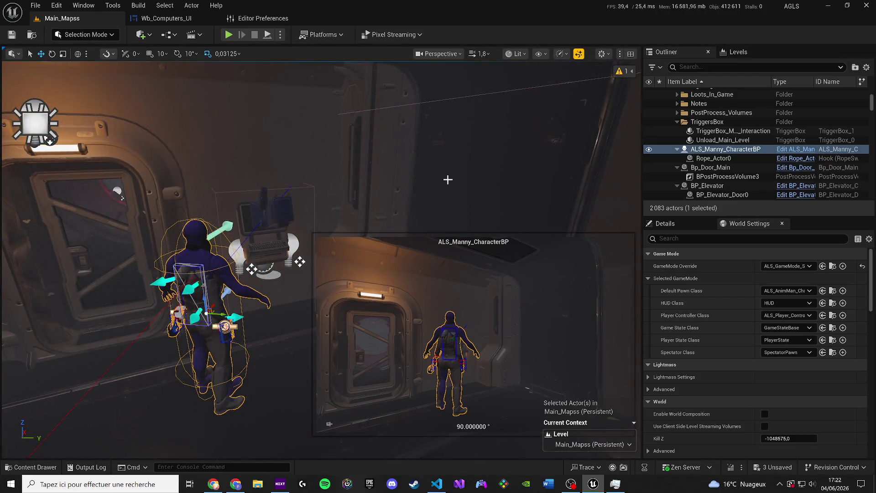
pyautogui.moveTo(448, 180); pyautogui.dragTo(411, 191)
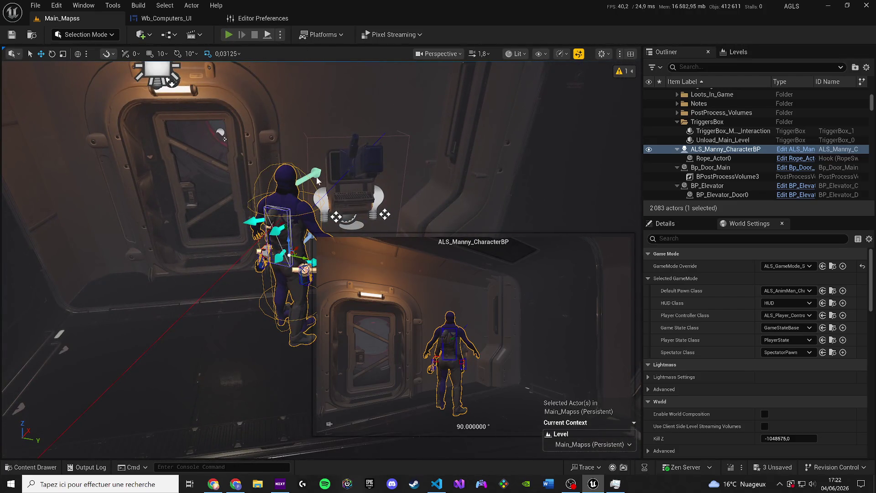
pyautogui.hotkey('alt', 'p')
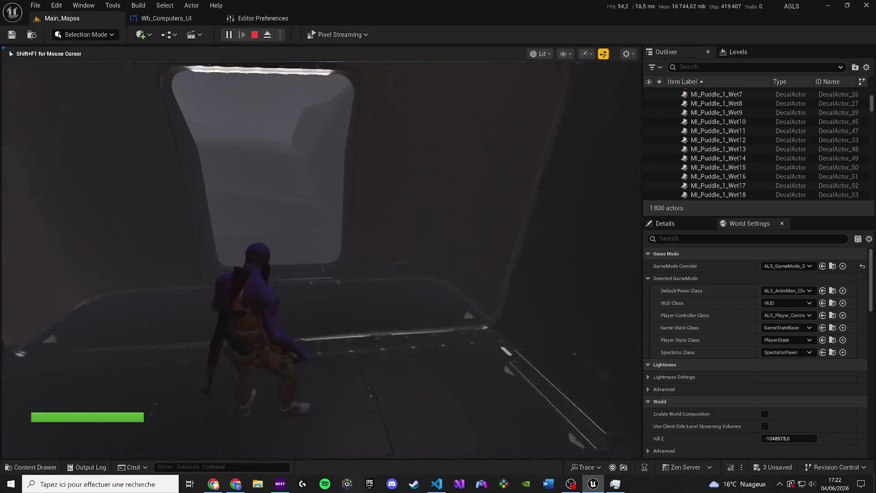
# - Run the character through the tunnel to the computer and pick a floor from the elevator menu
pyautogui.press('w')
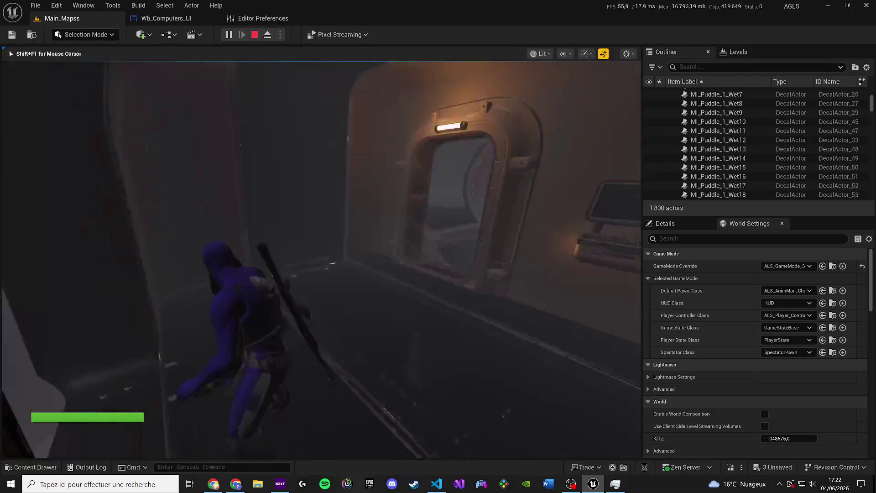
pyautogui.press('w')
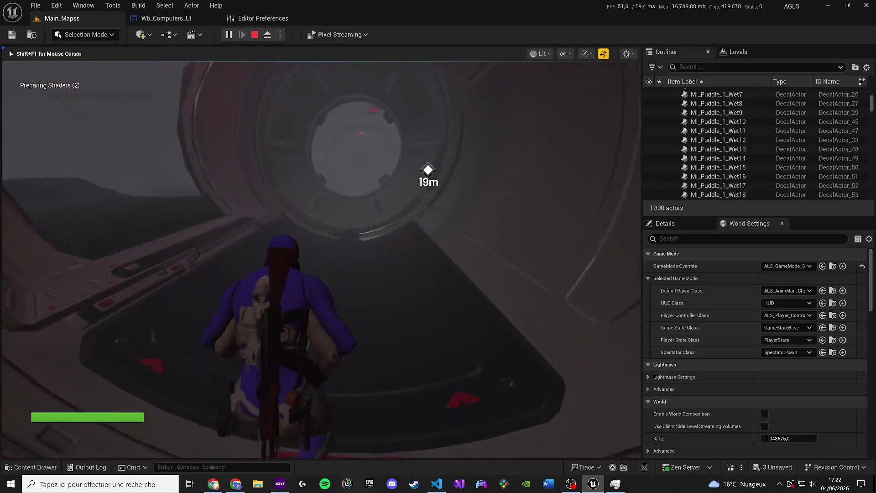
pyautogui.press('w')
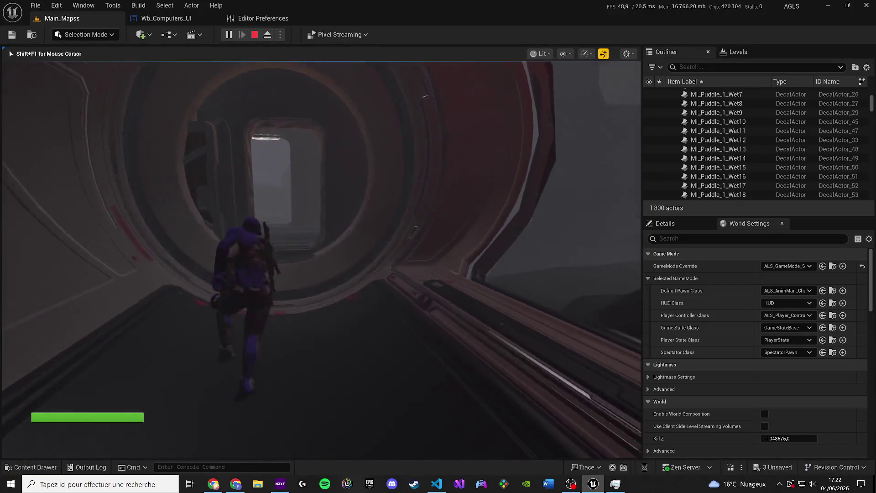
pyautogui.press('w')
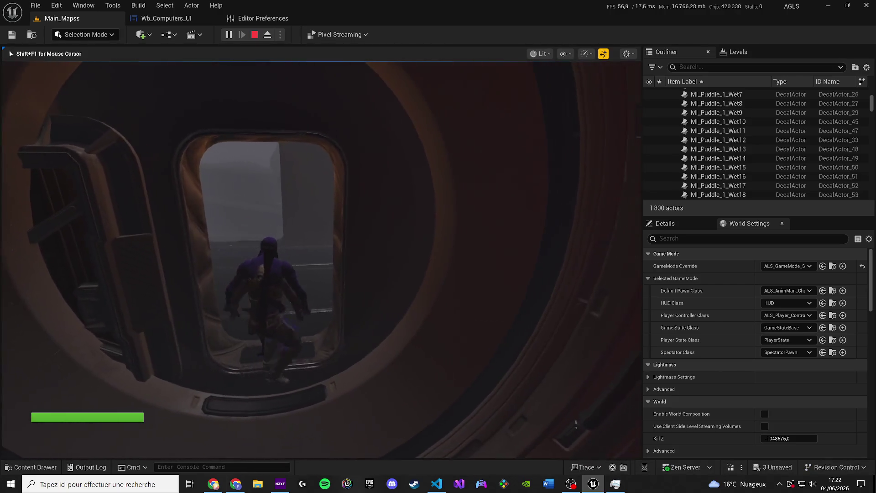
pyautogui.press('w')
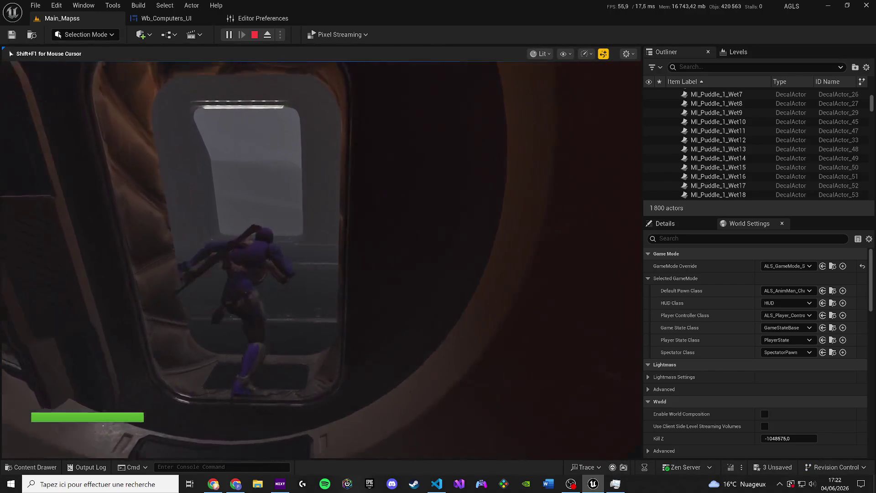
pyautogui.press('w')
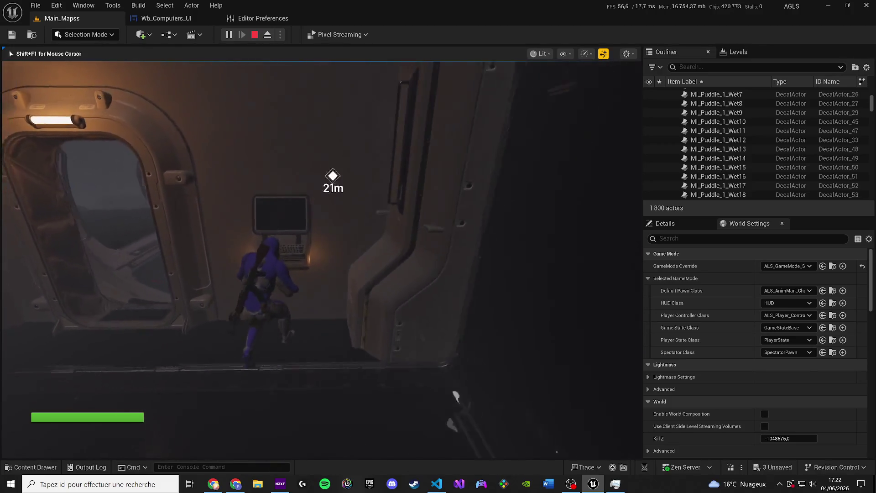
pyautogui.press('w')
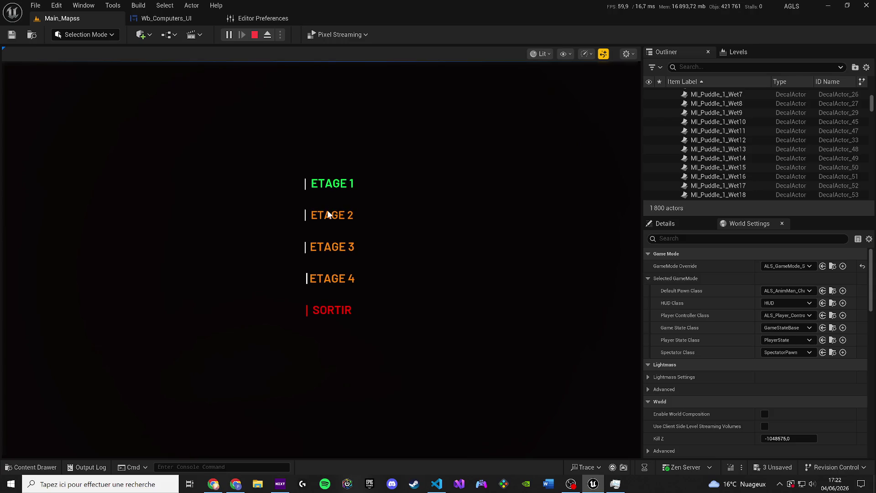
pyautogui.click(331, 184)
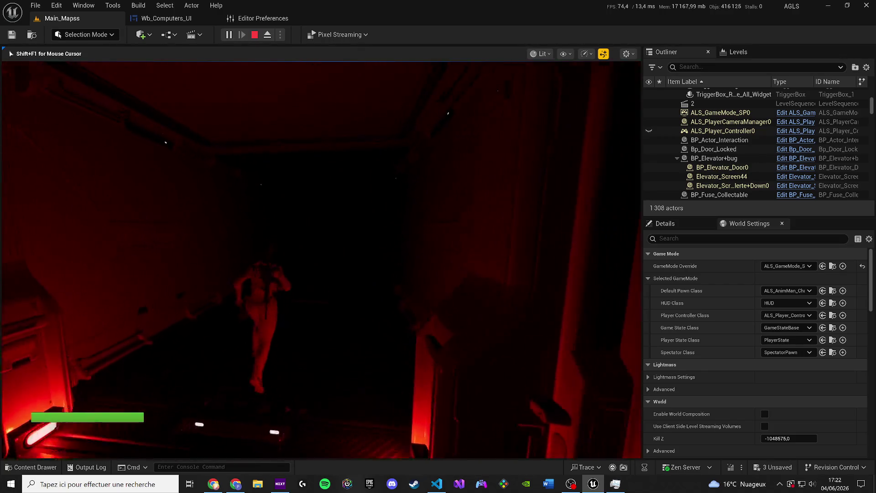
# - Toggle the game view to Unlit and back to Lit, then stop the play-test
pyautogui.press('F2')
pyautogui.press('F3')
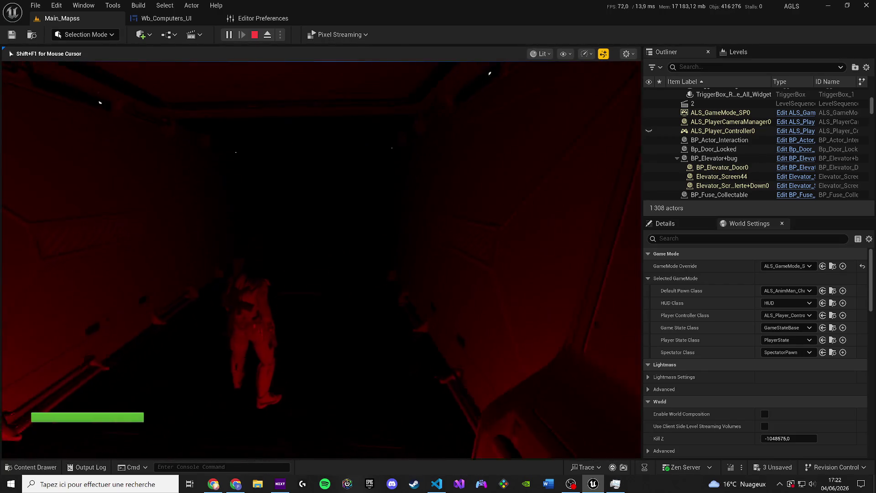
pyautogui.press('Escape')
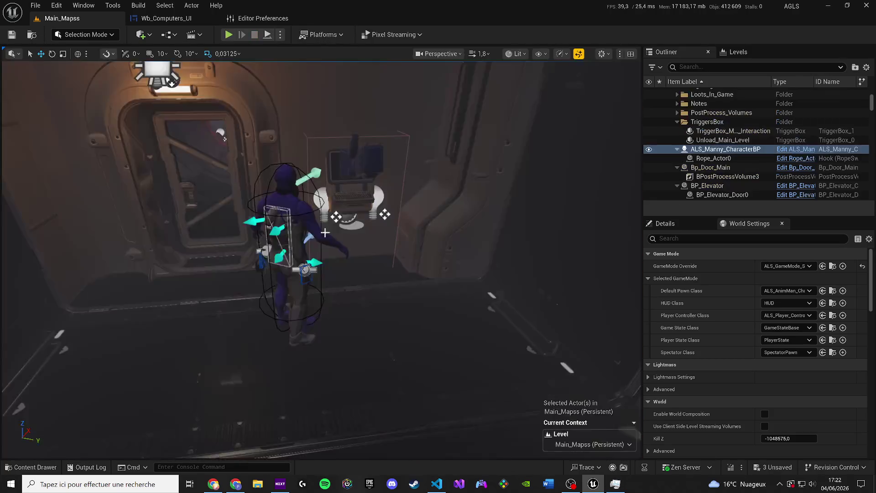
# - Hide the SkyboxSphere actor in the viewport
pyautogui.hotkey('ctrl', 'space')
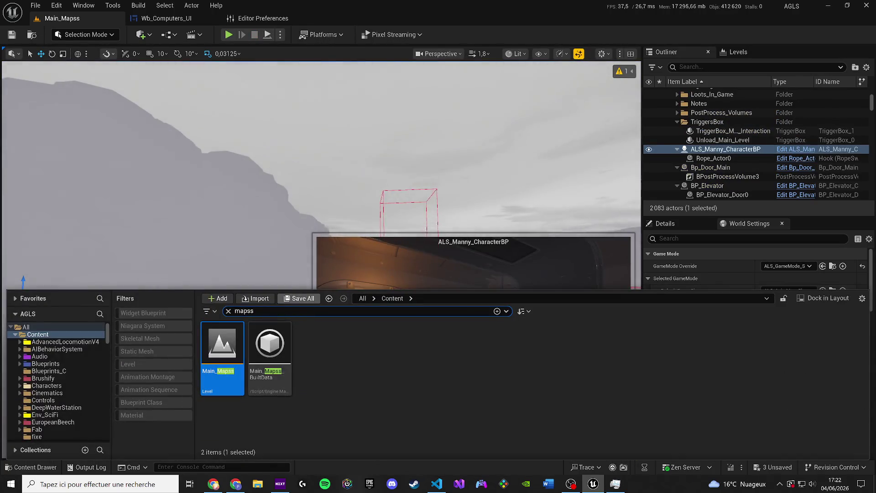
pyautogui.press('Escape')
pyautogui.press('XF86AudioLowerVolume')
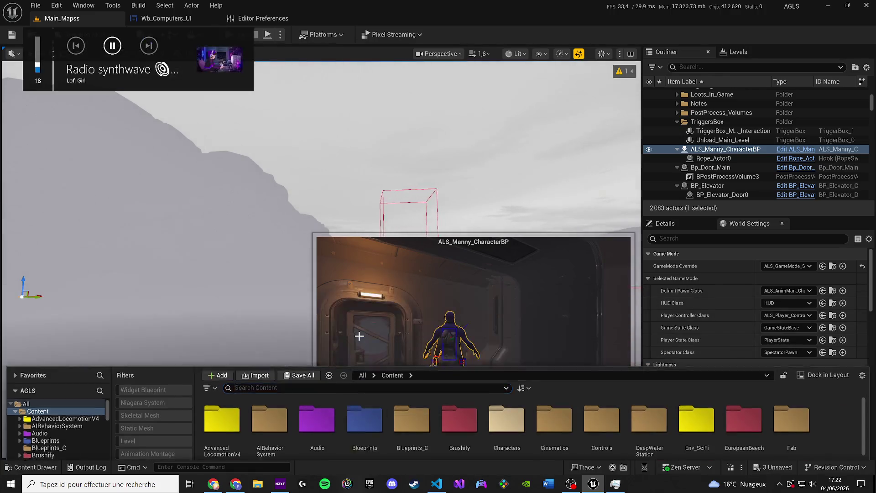
pyautogui.hotkey('ctrl', 'space')
pyautogui.click(698, 103)
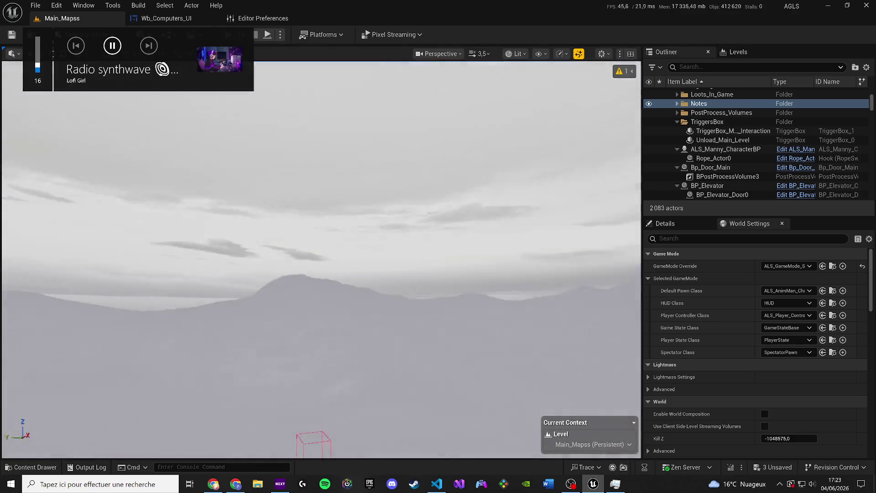
pyautogui.click(457, 183)
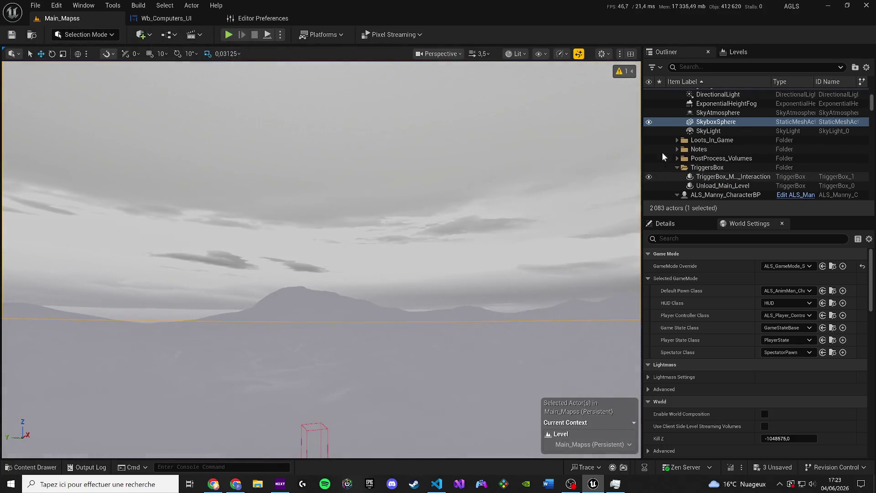
pyautogui.click(649, 122)
# - Briefly hide and reshow SkyAtmosphere, ExponentialHeightFog and DirectionalLight, ending on DirectionalLight's details
pyautogui.click(675, 113)
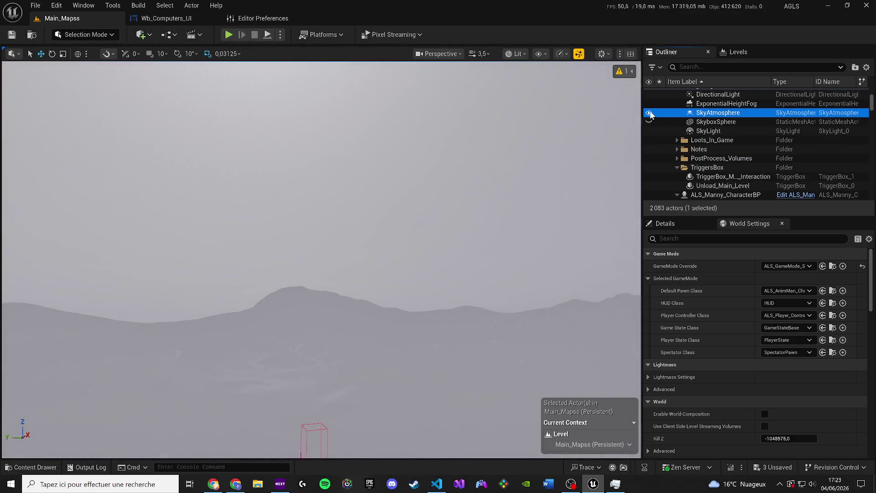
pyautogui.click(650, 113)
pyautogui.click(649, 114)
pyautogui.click(659, 106)
pyautogui.click(648, 104)
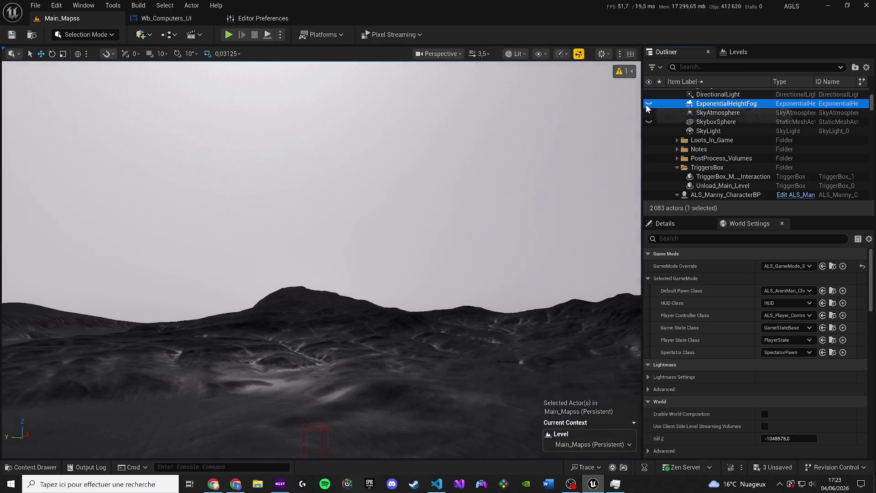
pyautogui.click(648, 104)
pyautogui.click(673, 94)
pyautogui.click(648, 94)
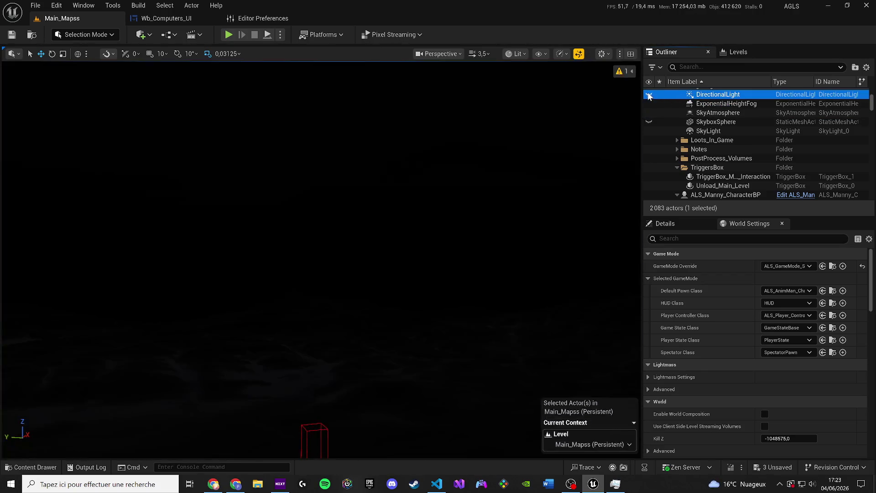
pyautogui.click(649, 94)
pyautogui.moveTo(319, 255); pyautogui.dragTo(347, 228)
pyautogui.click(688, 228)
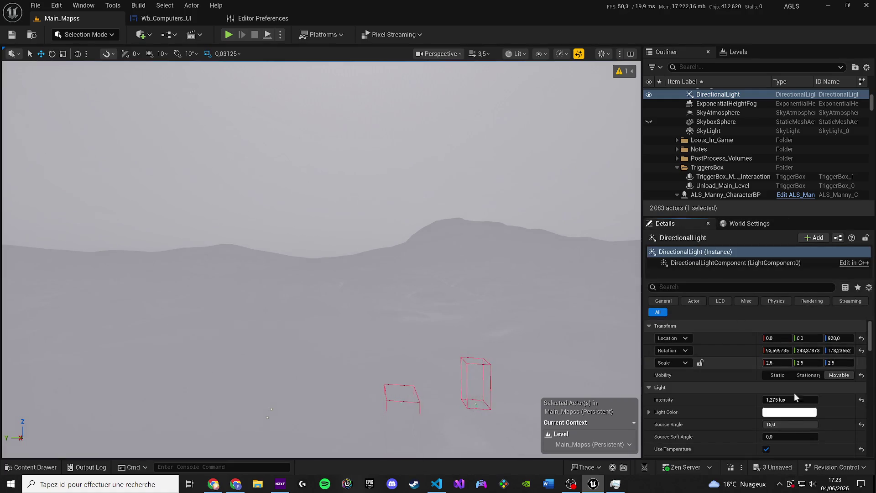
# - Change the DirectionalLight colour to grey 999999 and start a play-test
pyautogui.click(794, 412)
pyautogui.click(639, 313)
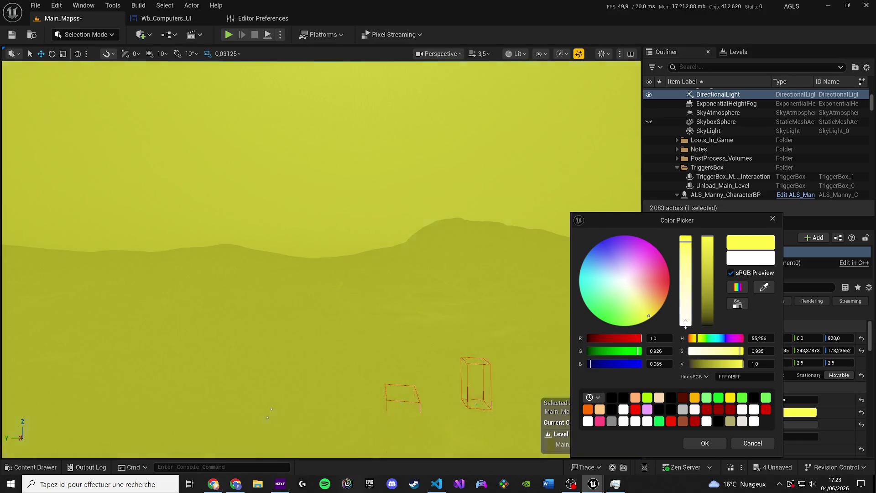
pyautogui.click(706, 421)
pyautogui.click(717, 443)
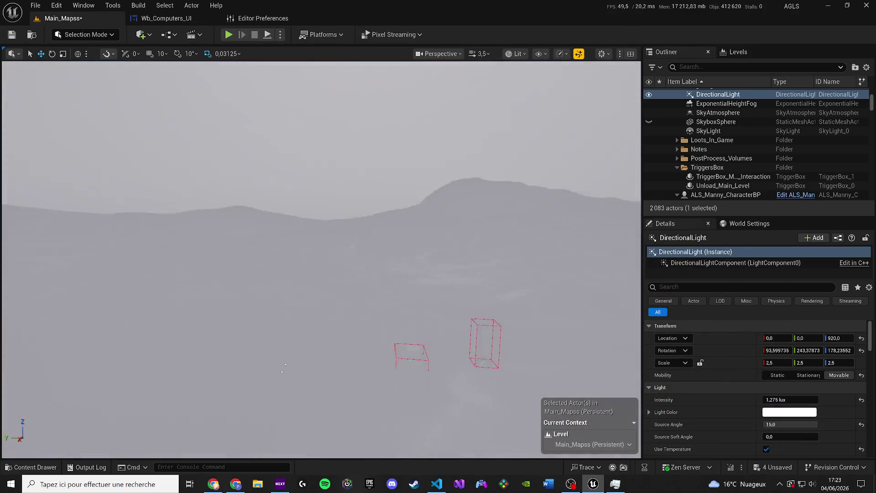
pyautogui.click(787, 412)
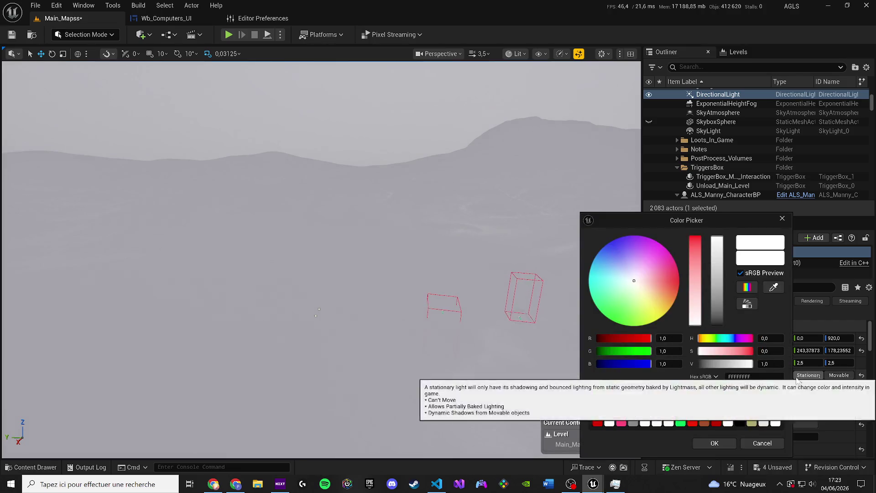
pyautogui.click(720, 293)
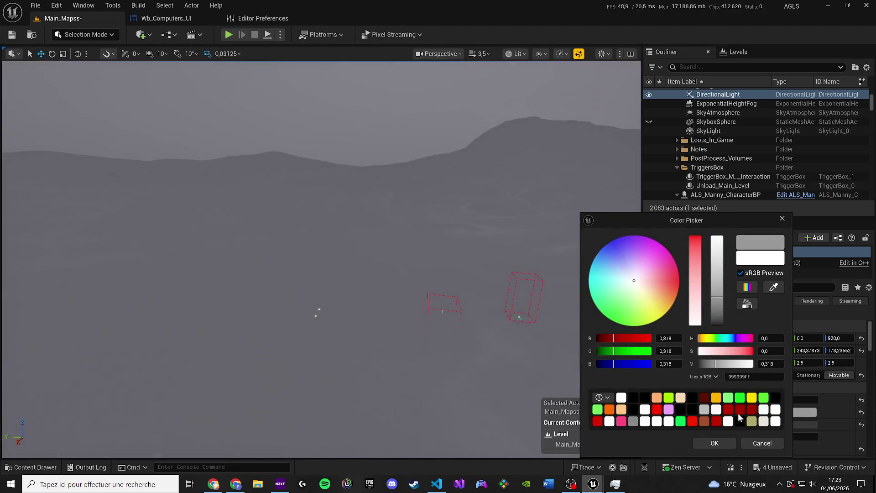
pyautogui.click(714, 442)
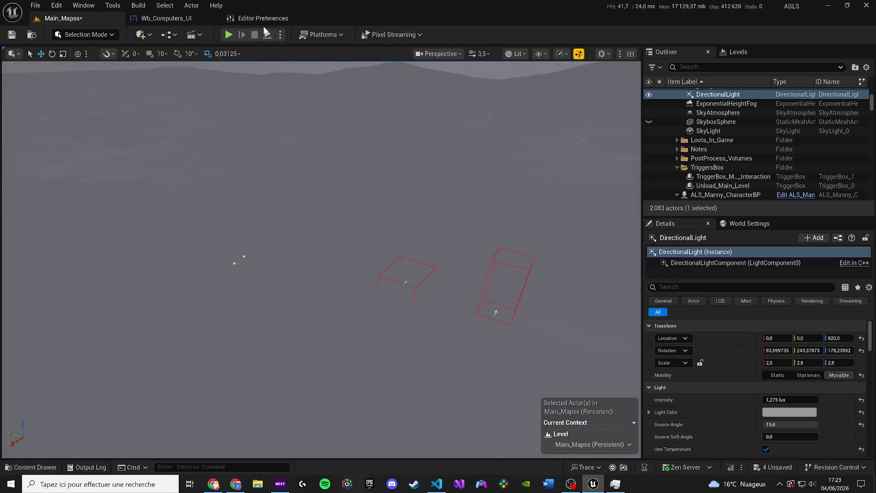
pyautogui.click(229, 35)
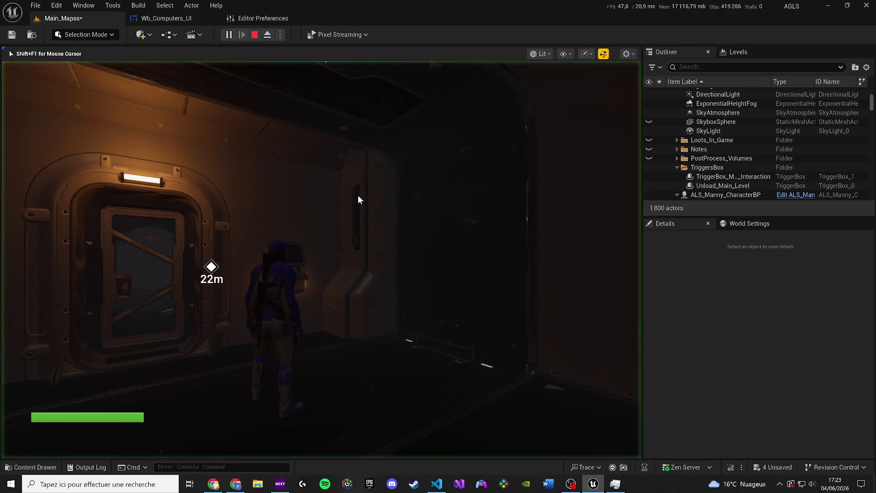
# - End the Play In Editor session and save Main_Mapss with its grey directional light
pyautogui.press('Escape')
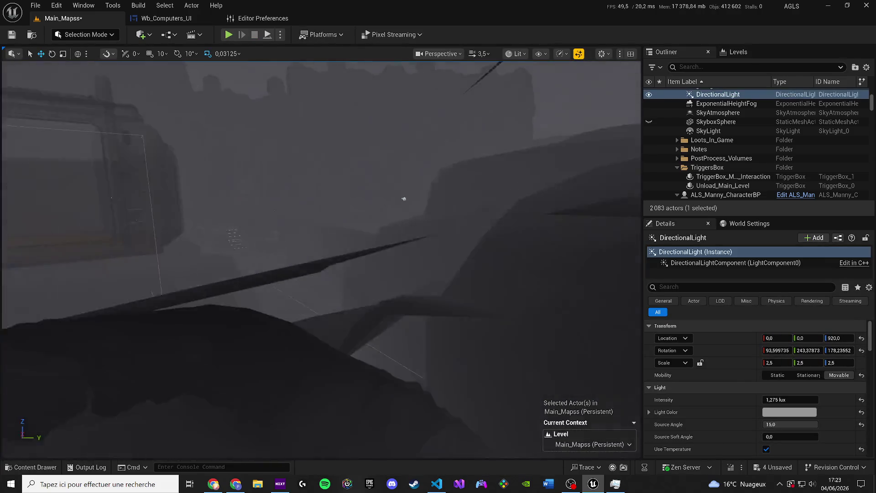
pyautogui.hotkey('ctrl', 's')
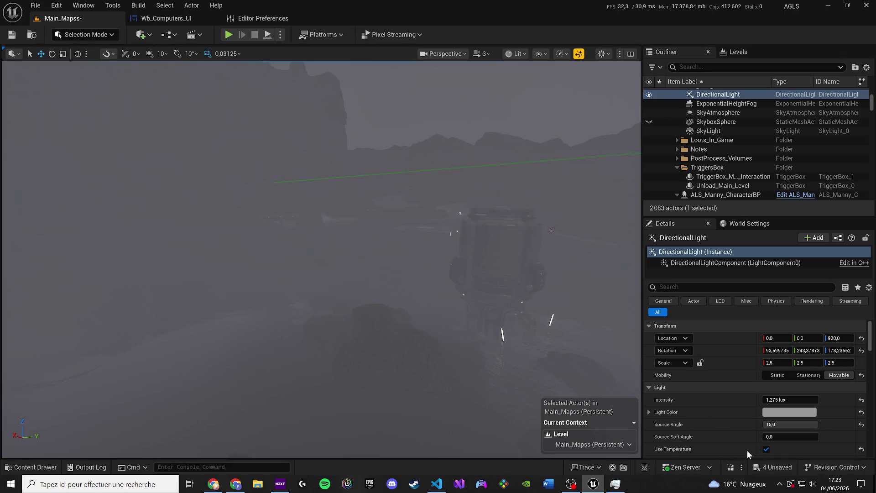
pyautogui.click(515, 53)
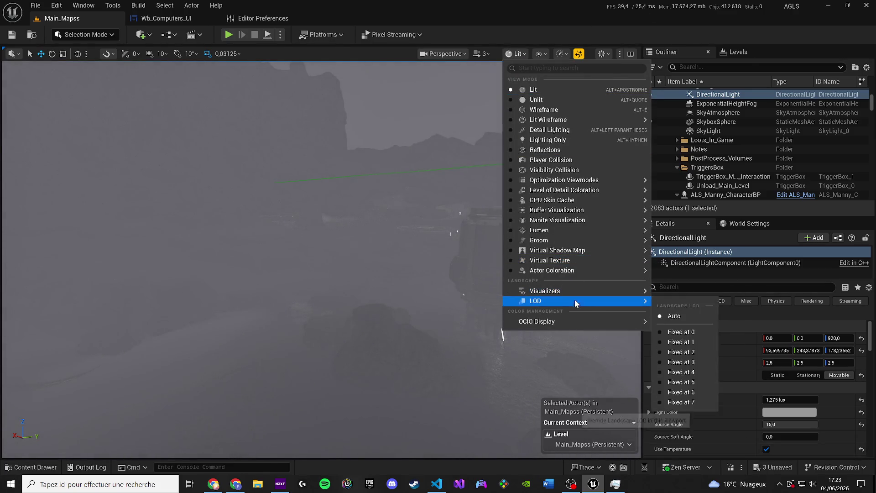
pyautogui.click(547, 53)
pyautogui.click(561, 54)
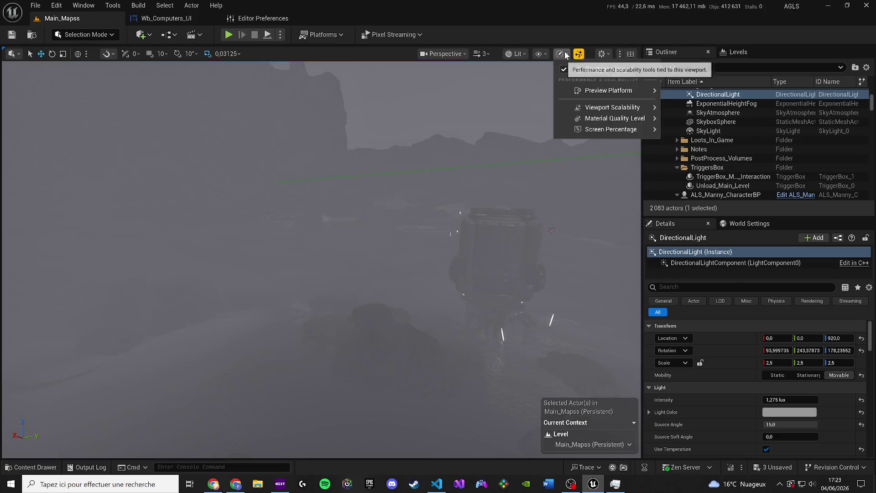
pyautogui.moveTo(609, 110)
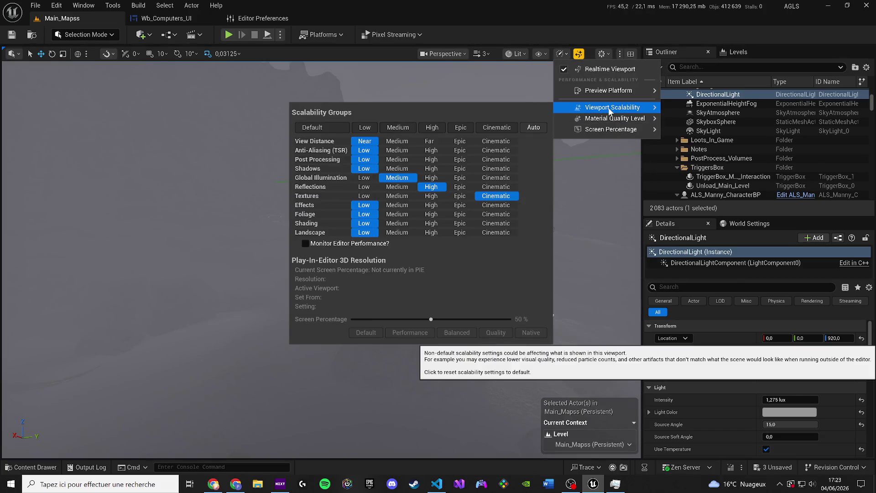
pyautogui.rightClick(191, 167)
pyautogui.scroll(-2, 191, 167)
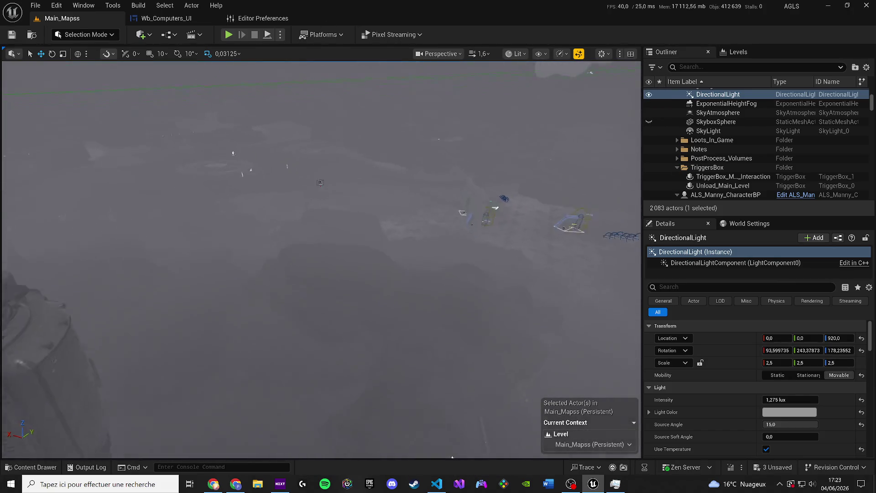
pyautogui.scroll(-1, 191, 167)
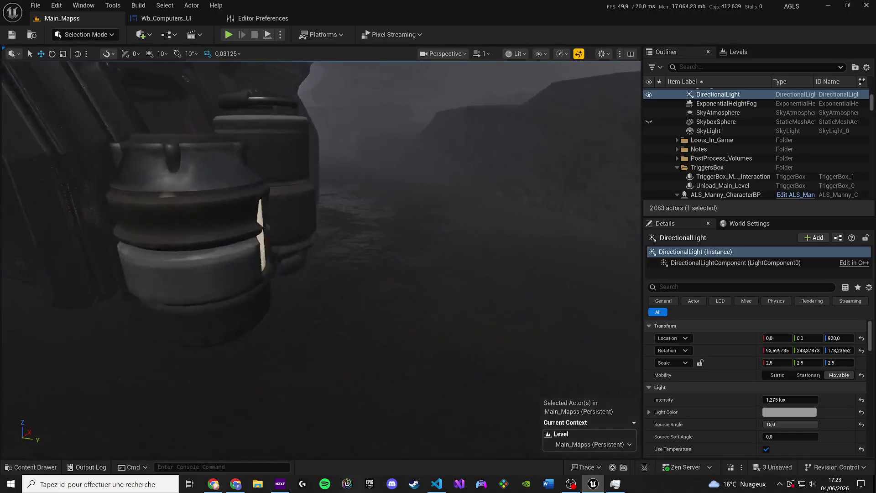
pyautogui.scroll(-1, 191, 168)
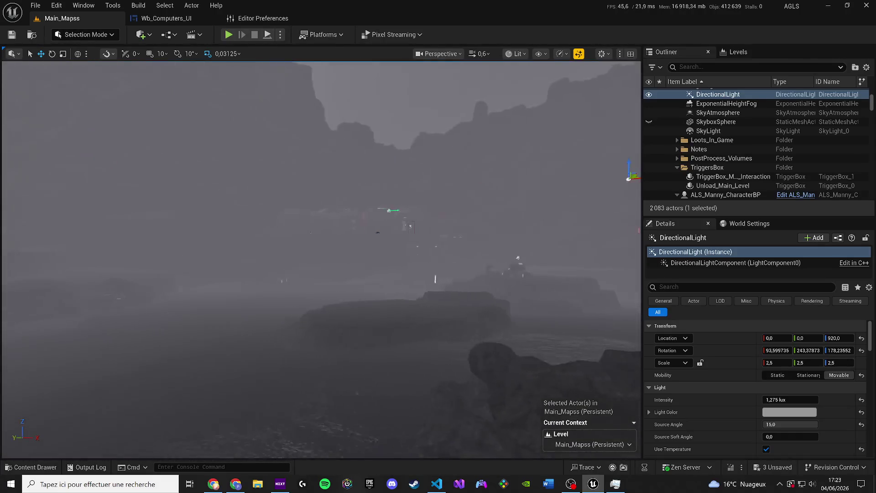
pyautogui.moveTo(191, 167); pyautogui.dragTo(272, 167)
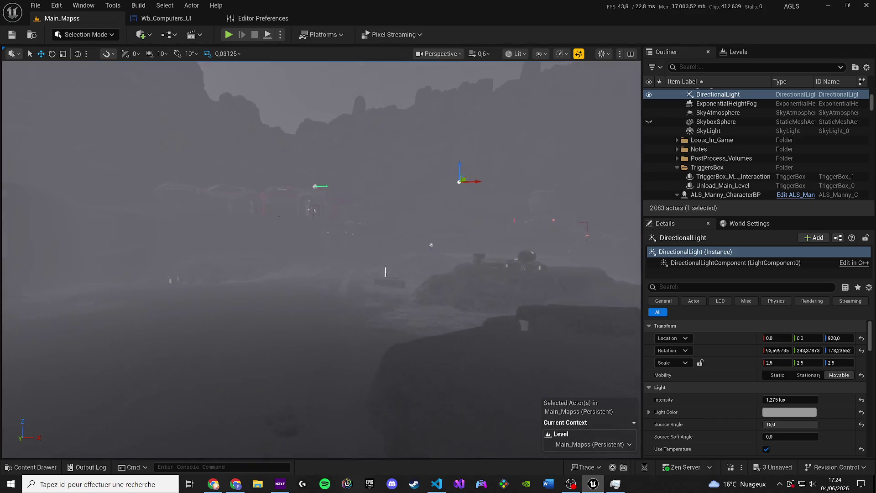
pyautogui.scroll(2, 271, 167)
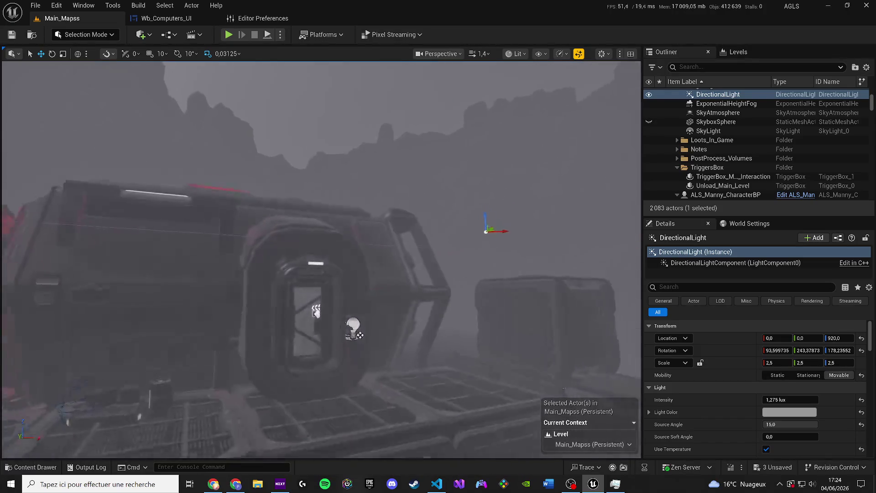
pyautogui.scroll(-2, 272, 167)
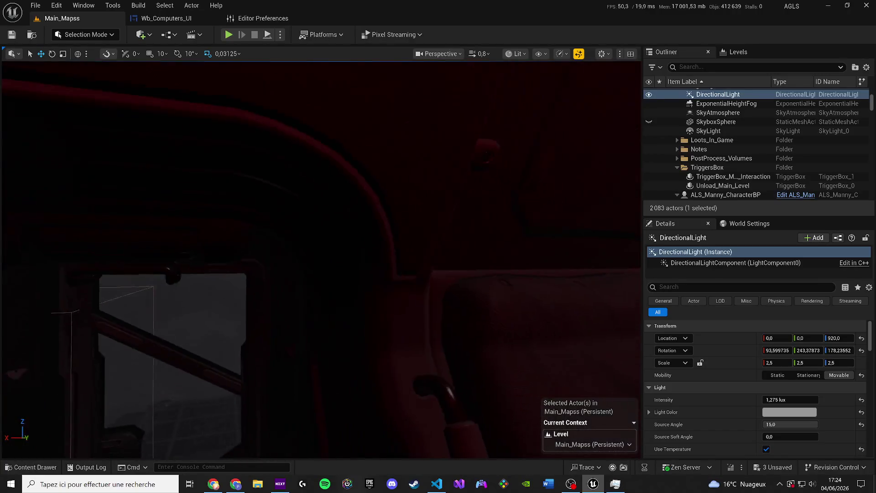
pyautogui.press('f')
pyautogui.moveTo(272, 167)
pyautogui.mouseDown()
pyautogui.moveTo(214, 169)
pyautogui.moveTo(231, 169)
pyautogui.moveTo(230, 155)
pyautogui.moveTo(222, 257)
pyautogui.mouseUp()
pyautogui.hotkey('ctrl', 'space')
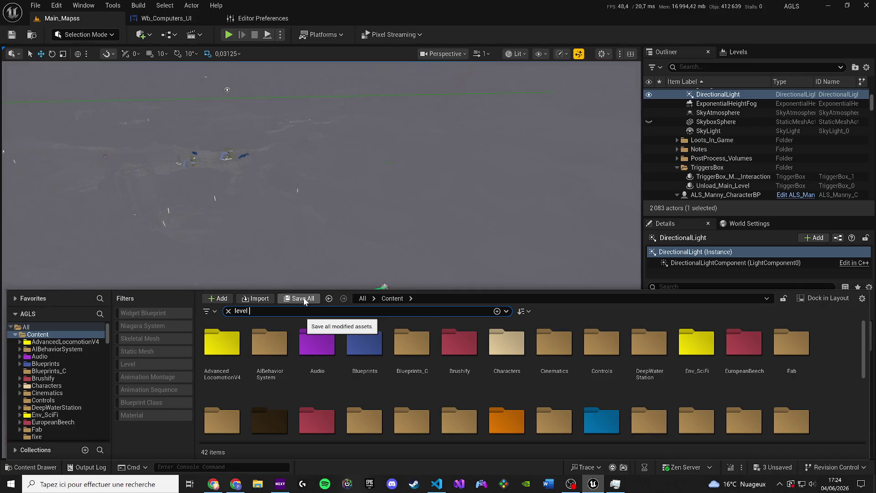
# - Open Level_Nexa_2 from the 'level 2' search and save the three pending assets
pyautogui.write('2')
pyautogui.scroll(-2, 445, 348)
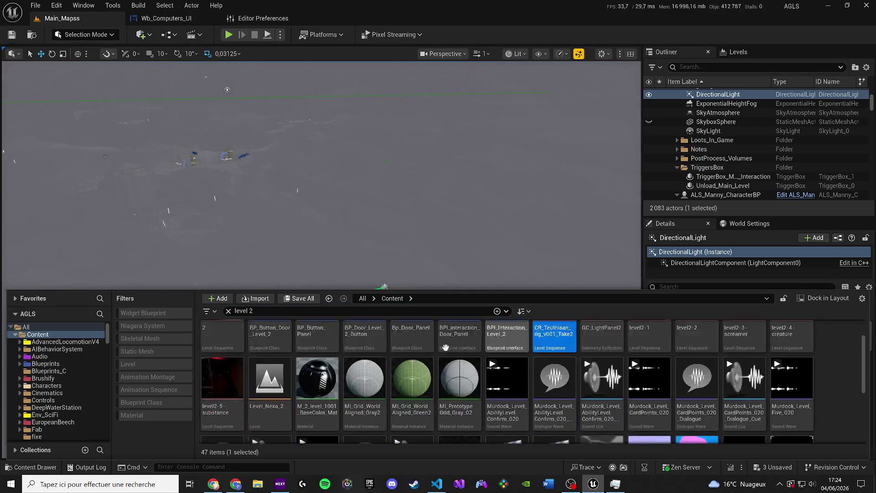
pyautogui.scroll(-2, 445, 348)
pyautogui.doubleClick(270, 338)
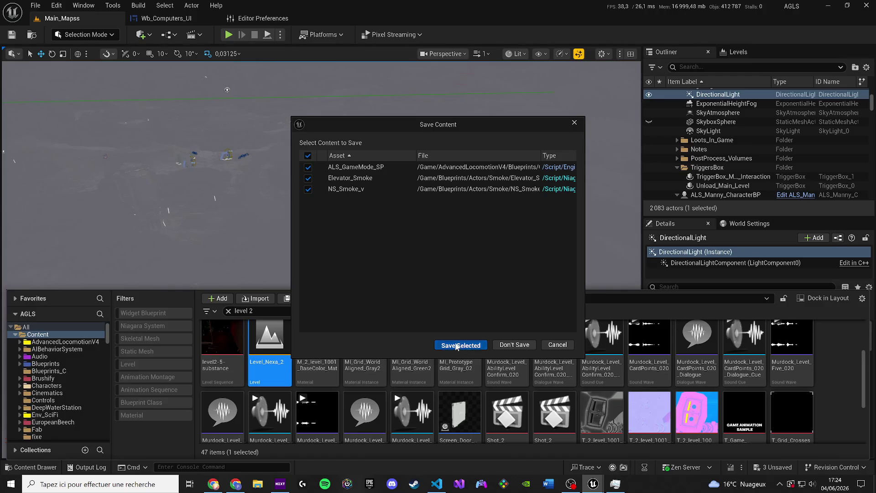
pyautogui.click(456, 346)
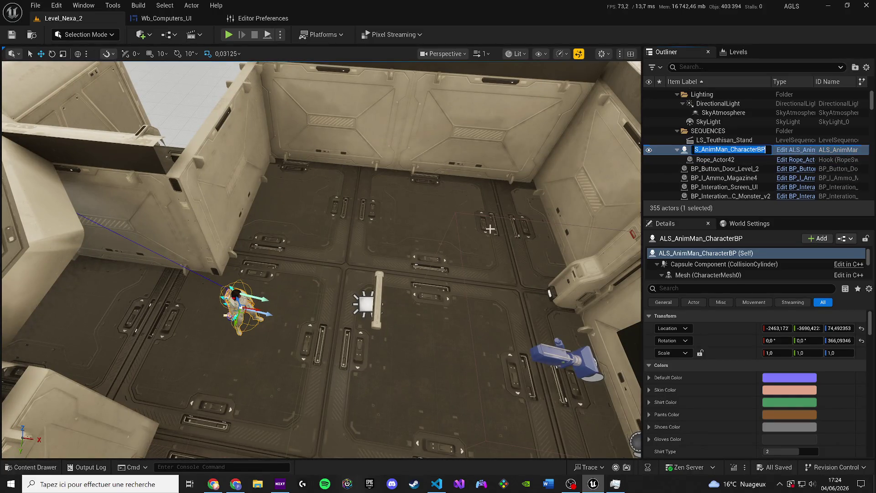
# - Search the Content Drawer for 'mapss' and reopen the Main_Mapss level
pyautogui.moveTo(228, 441); pyautogui.dragTo(202, 427)
pyautogui.click(48, 467)
pyautogui.write('map')
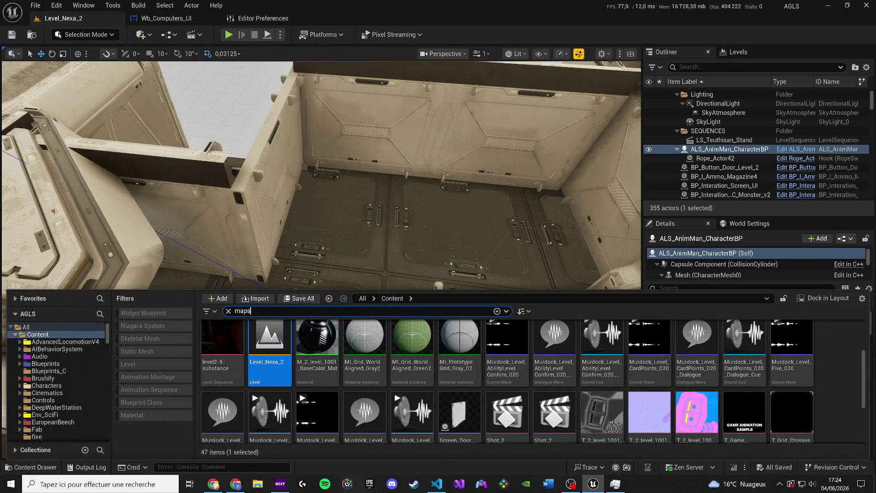
pyautogui.write('s')
pyautogui.doubleClick(237, 332)
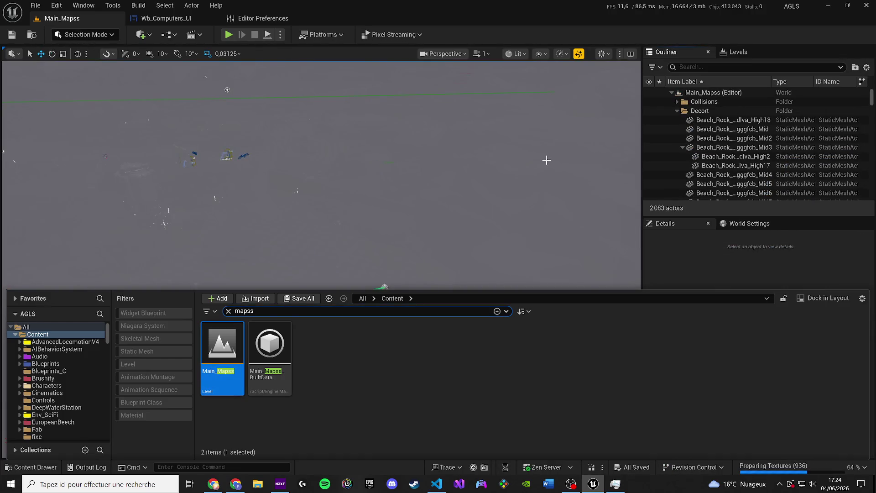
# - Filter the Outliner by 'man' and delete ALS_Manny_CharacterBP from the level
pyautogui.rightClick(423, 215)
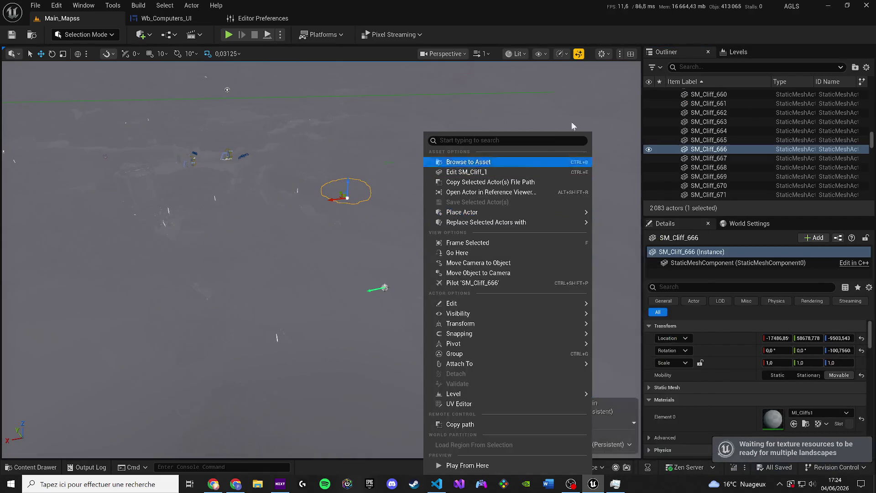
pyautogui.click(711, 67)
pyautogui.write('n')
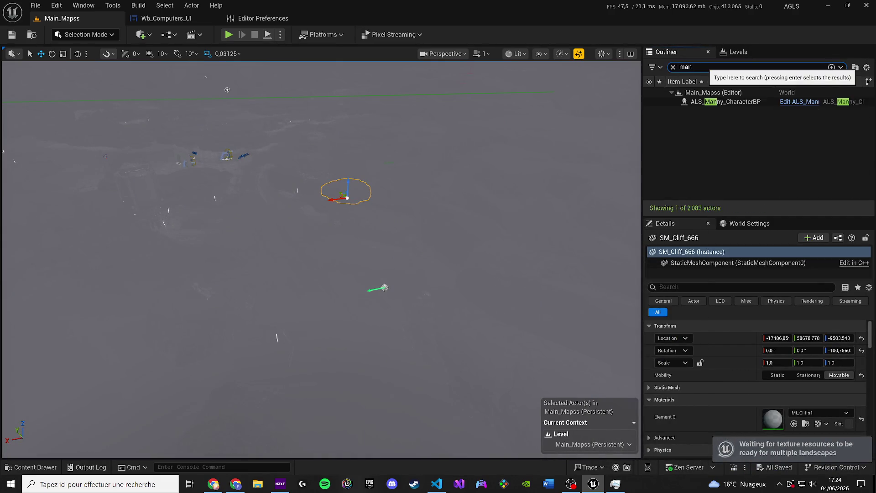
pyautogui.click(698, 100)
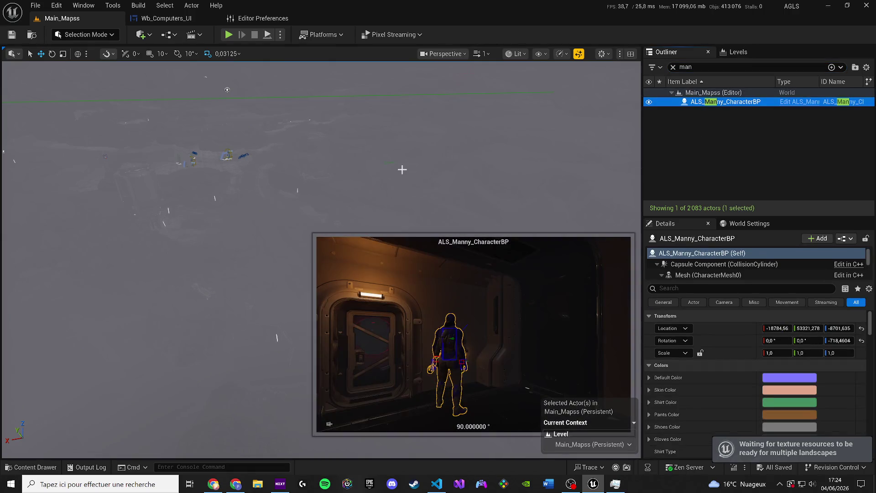
pyautogui.press('Delete')
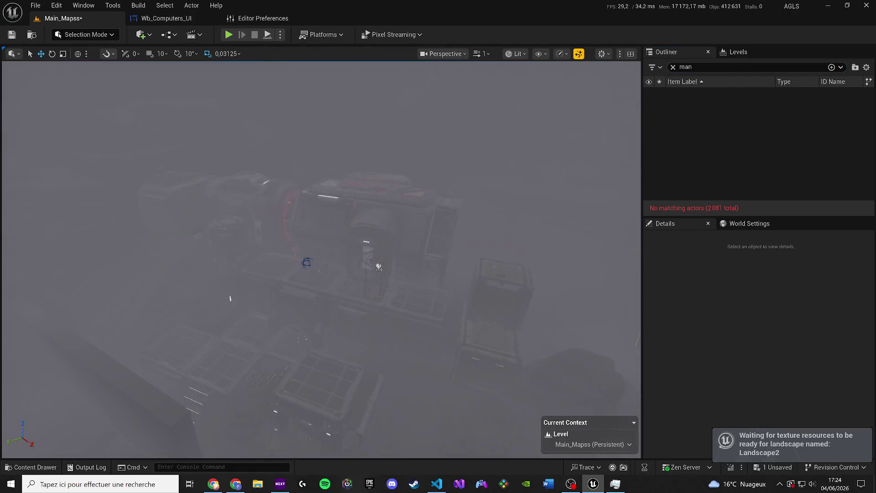
# - Place an ALS_AnimMan_CharacterBP from the Content Drawer into the level and frame it
pyautogui.scroll(1, 322, 259)
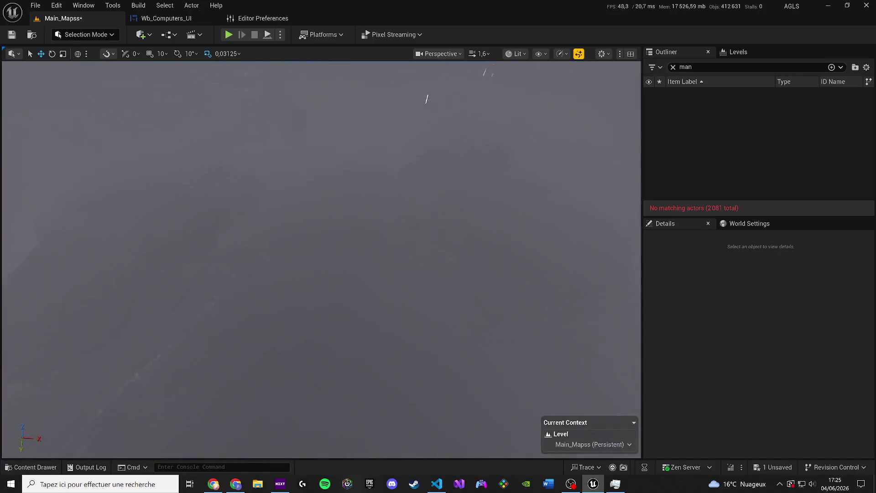
pyautogui.hotkey('ctrl', 'space')
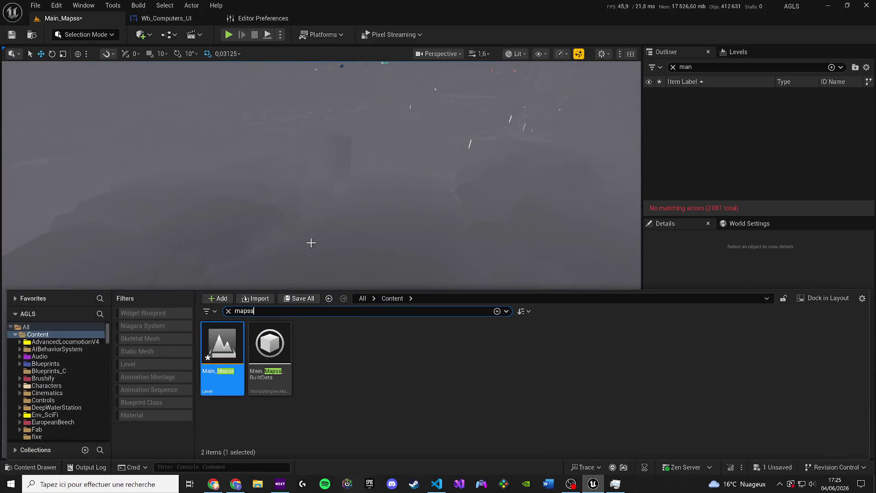
pyautogui.moveTo(311, 243); pyautogui.dragTo(350, 210)
pyautogui.moveTo(658, 149); pyautogui.dragTo(657, 149)
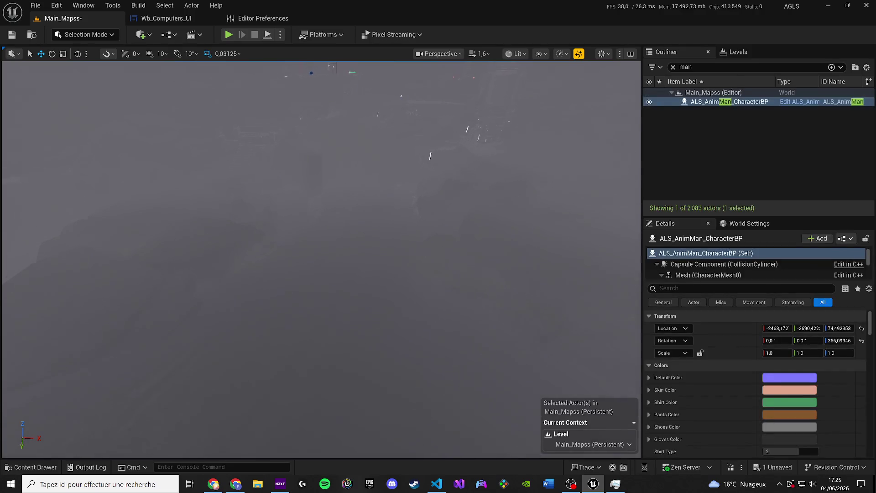
pyautogui.press('f')
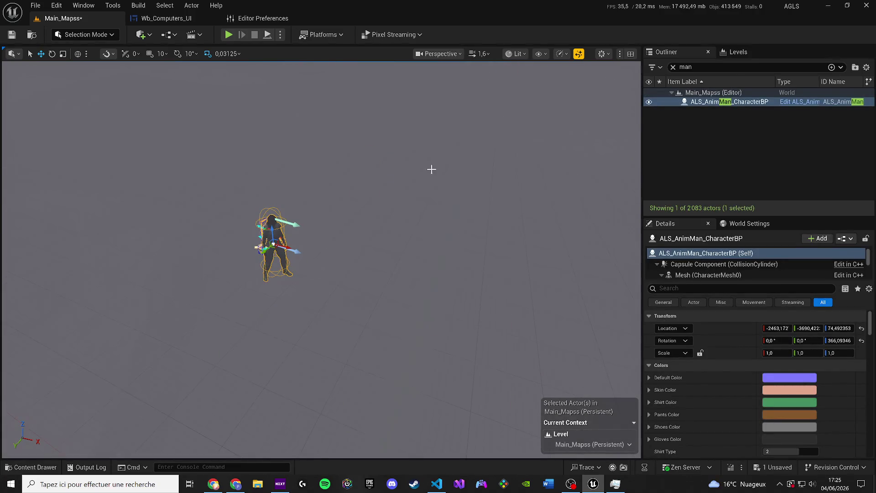
pyautogui.moveTo(431, 169); pyautogui.dragTo(432, 170)
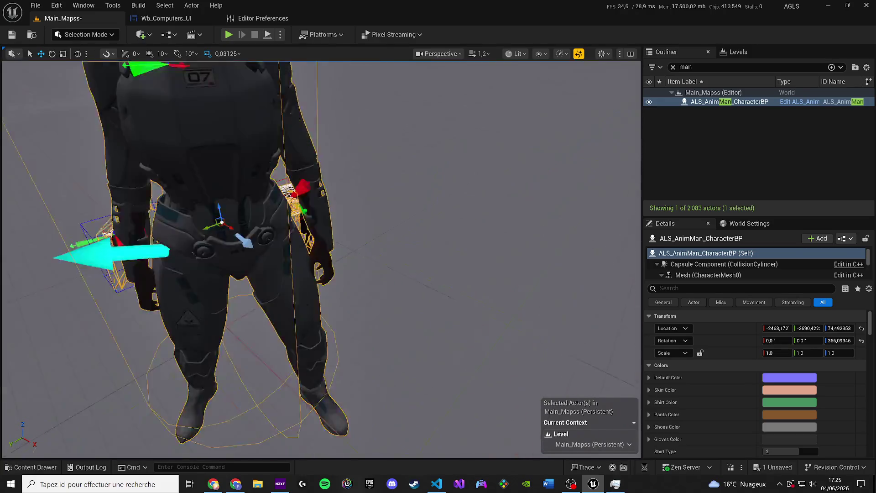
pyautogui.scroll(-5, 320, 255)
pyautogui.moveTo(277, 73); pyautogui.dragTo(276, 73)
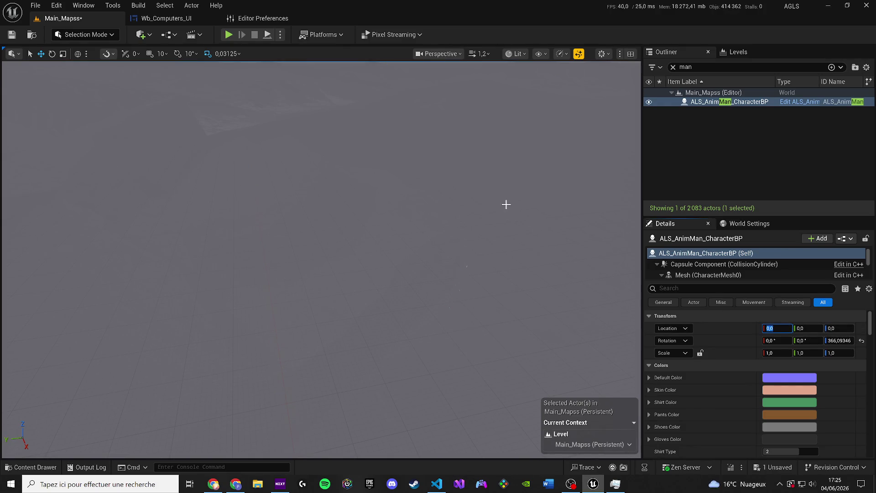
pyautogui.press('XF86AudioRaiseVolume')
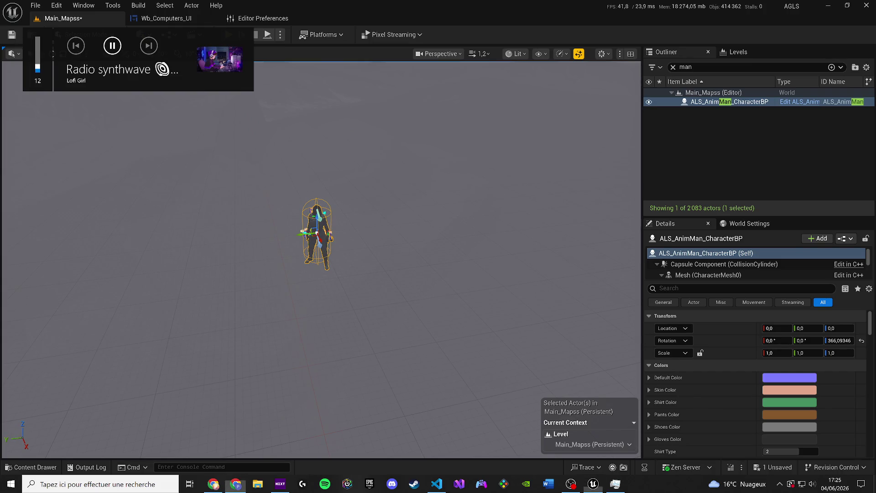
pyautogui.moveTo(276, 74); pyautogui.dragTo(276, 74)
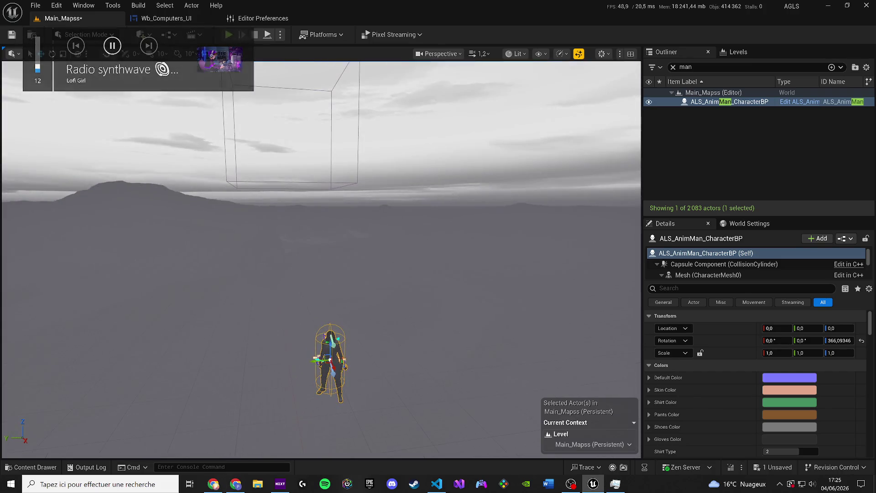
# - Set the character's location to 0, 53416,022, -9705,874, borrowing Cube2's Y value
pyautogui.click(673, 67)
pyautogui.scroll(-5, 732, 127)
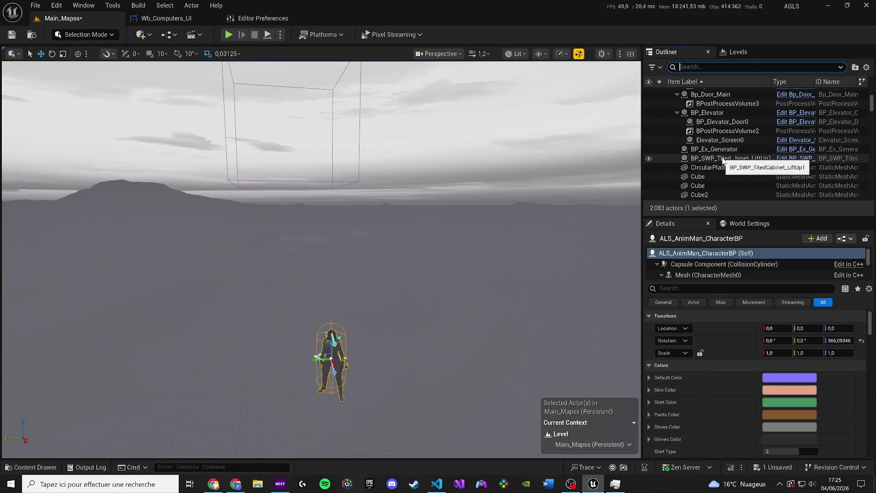
pyautogui.click(722, 160)
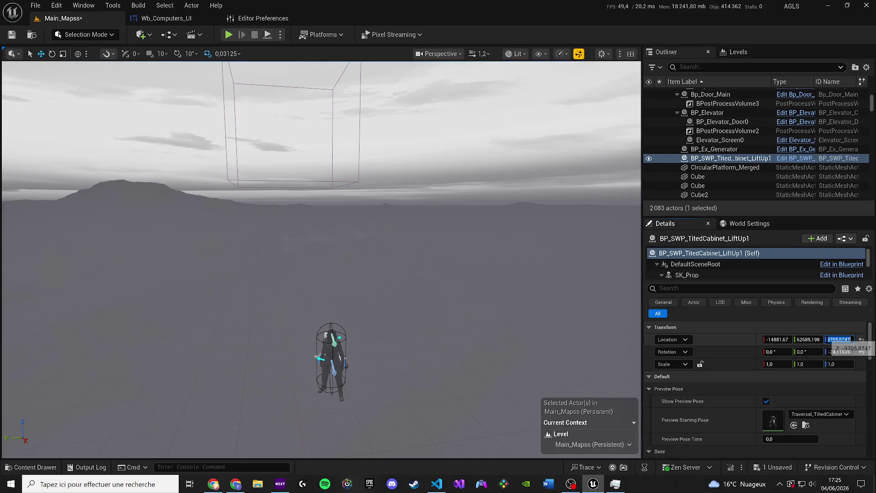
pyautogui.click(334, 354)
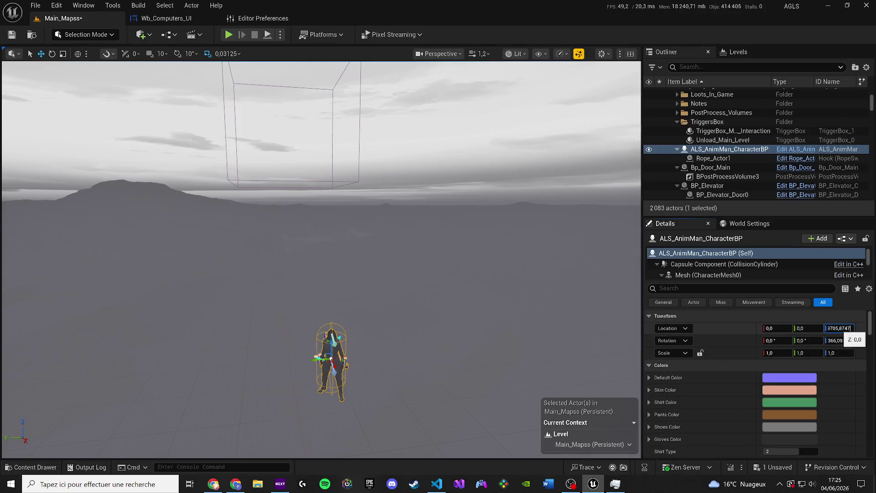
pyautogui.scroll(-5, 717, 196)
pyautogui.click(716, 180)
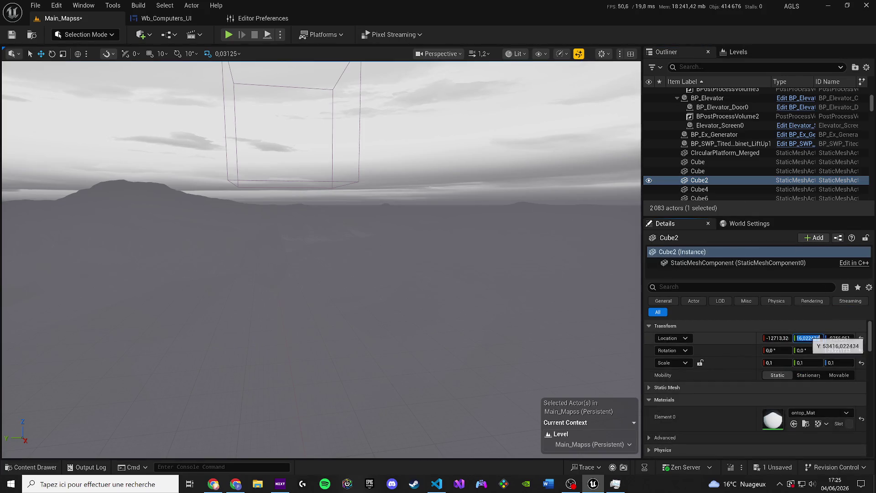
pyautogui.click(810, 336)
pyautogui.scroll(3, 721, 119)
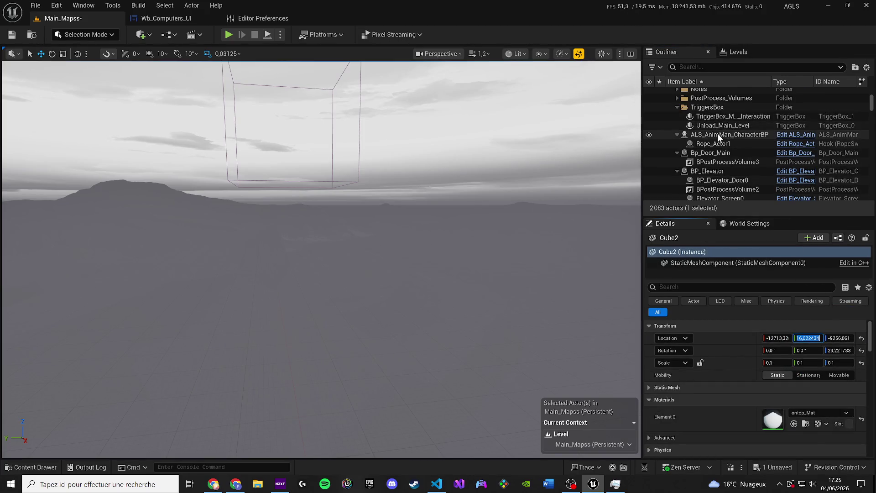
pyautogui.click(729, 134)
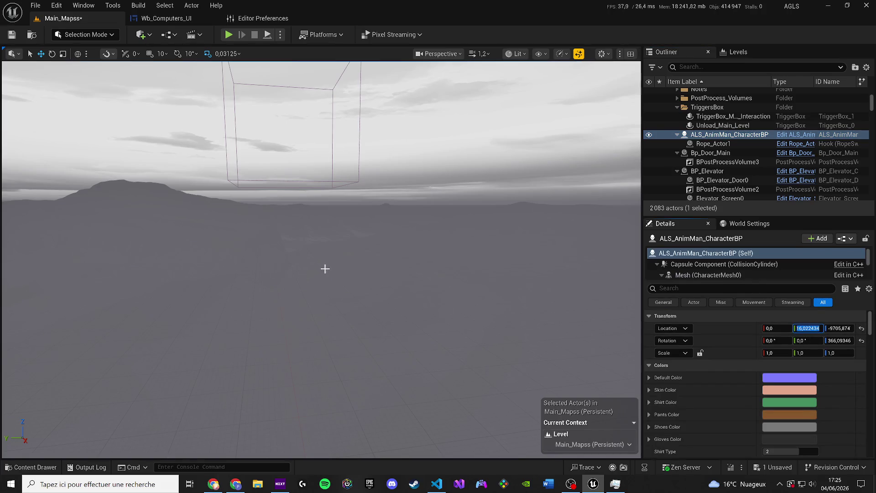
pyautogui.press('f')
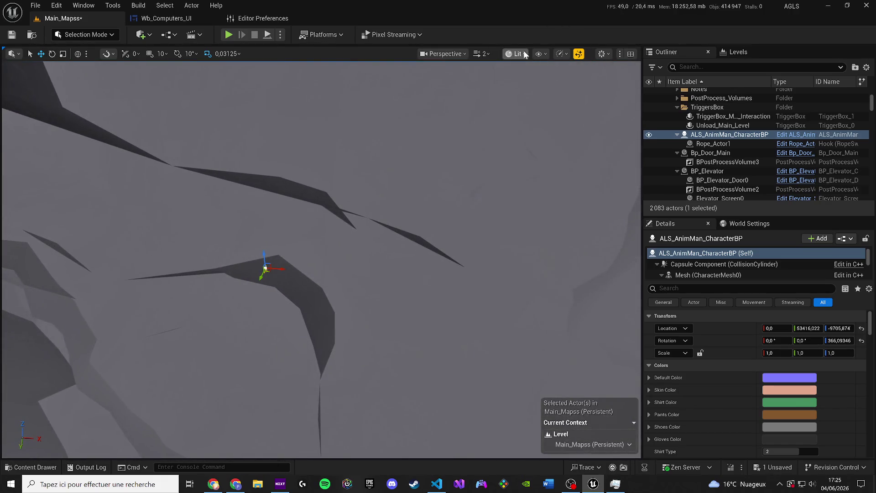
pyautogui.click(515, 54)
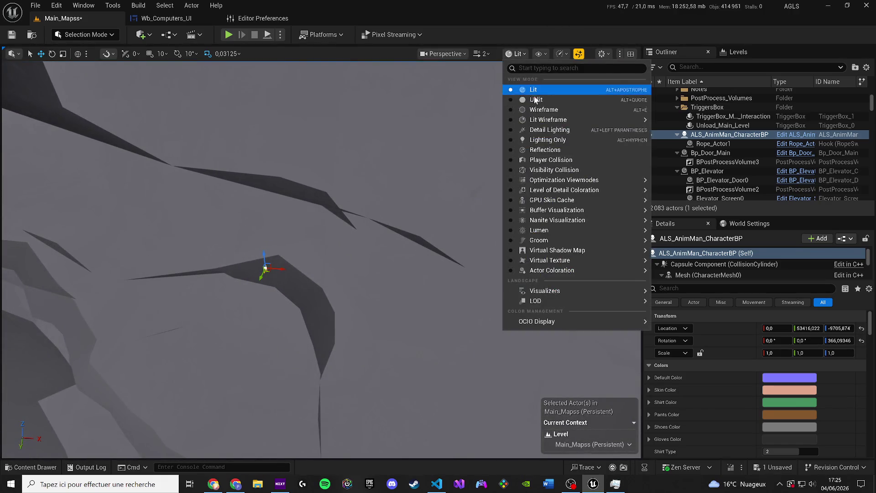
# - Switch the viewport to Unlit and frame the character
pyautogui.click(520, 98)
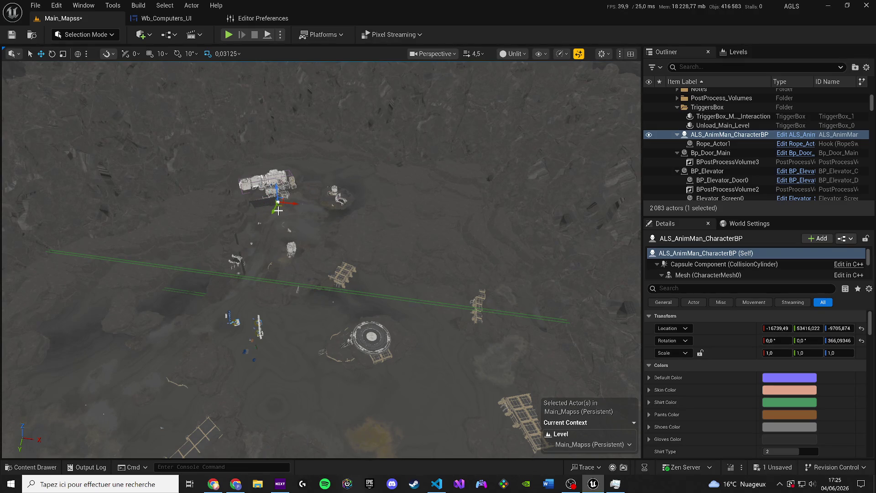
pyautogui.press('f')
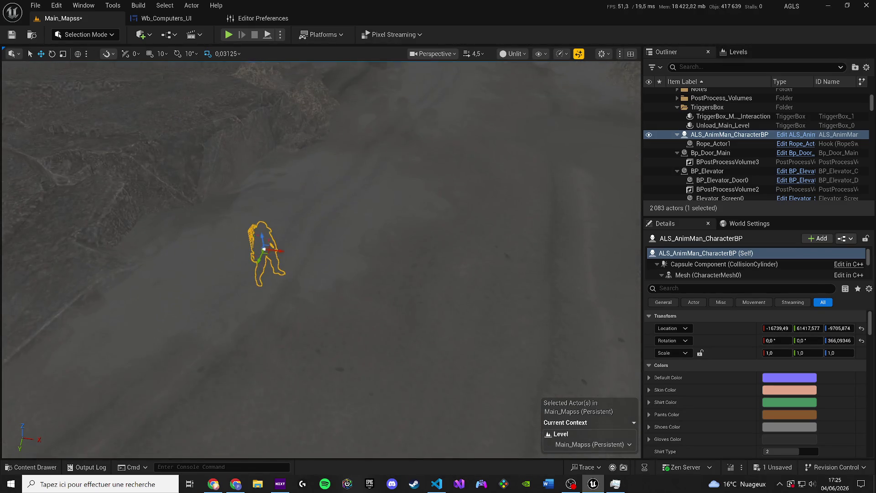
pyautogui.scroll(-5, 430, 258)
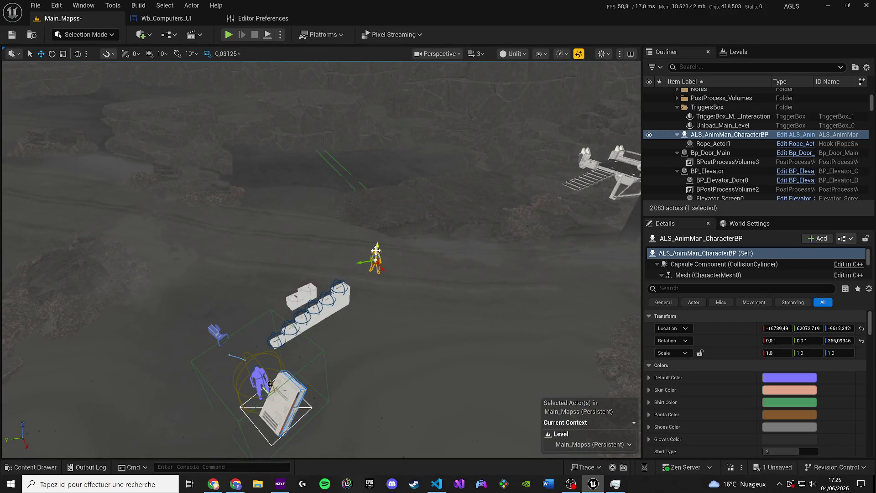
pyautogui.scroll(5, 375, 251)
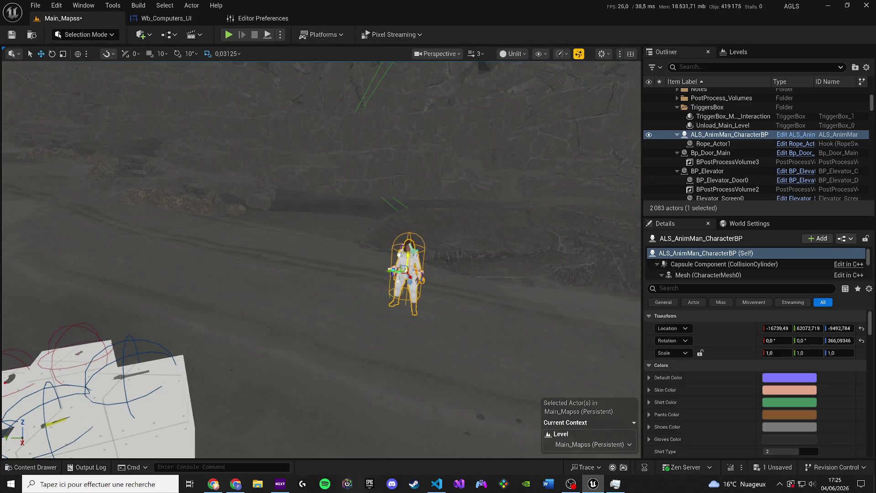
# - Move the character to -16739,49, 62370,410, -9473,162, rotate it, save, and play-test
pyautogui.moveTo(392, 268); pyautogui.dragTo(264, 264)
pyautogui.press('e')
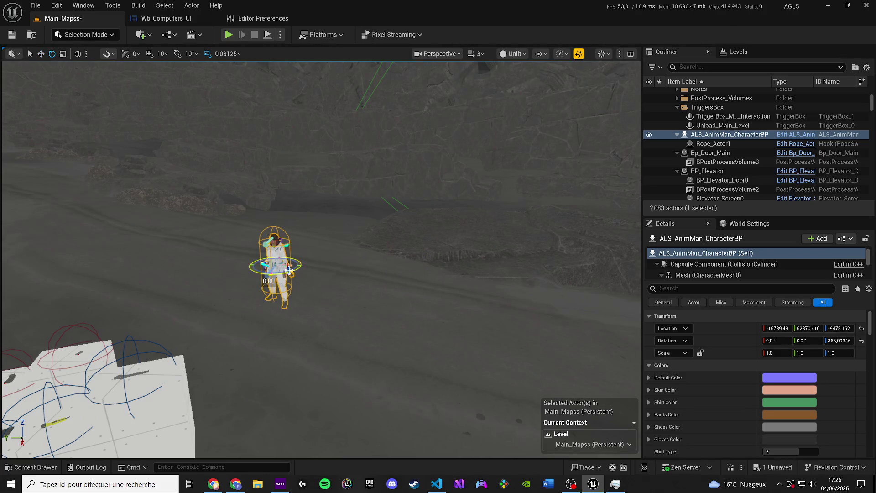
pyautogui.hotkey('ctrl', 's')
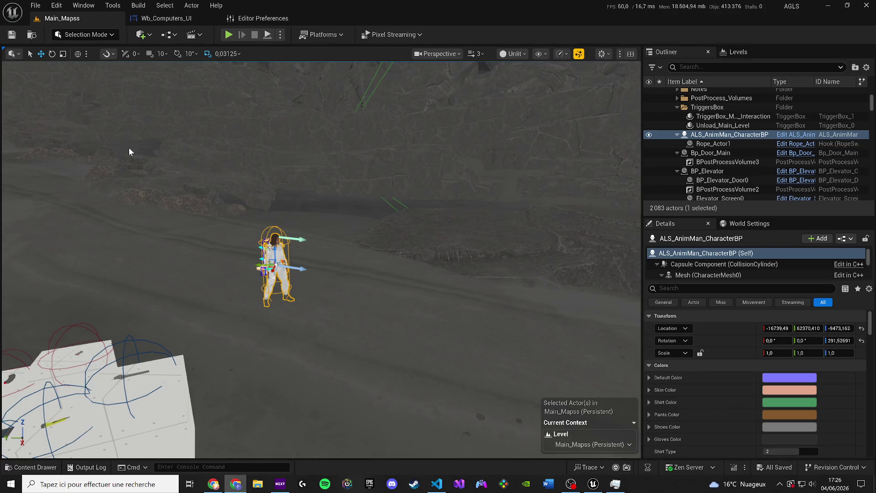
pyautogui.hotkey('alt', 'p')
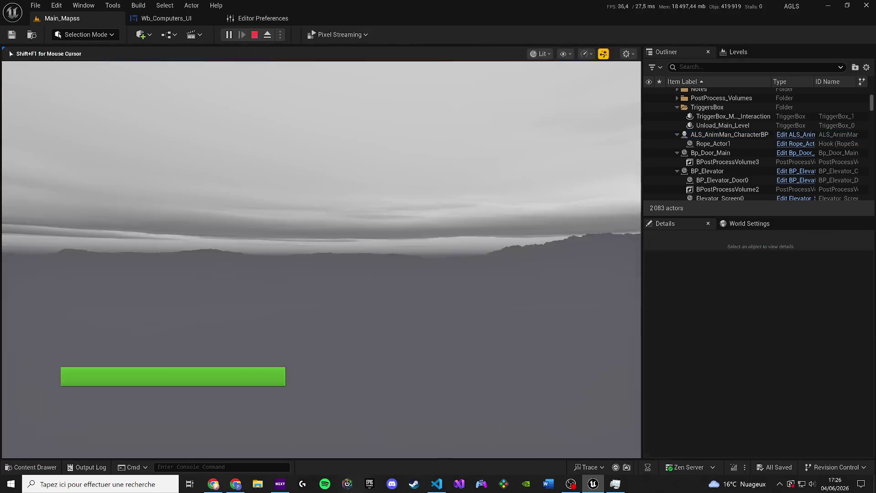
# - Run the character forward in the play-test, then stop the session
pyautogui.press('w')
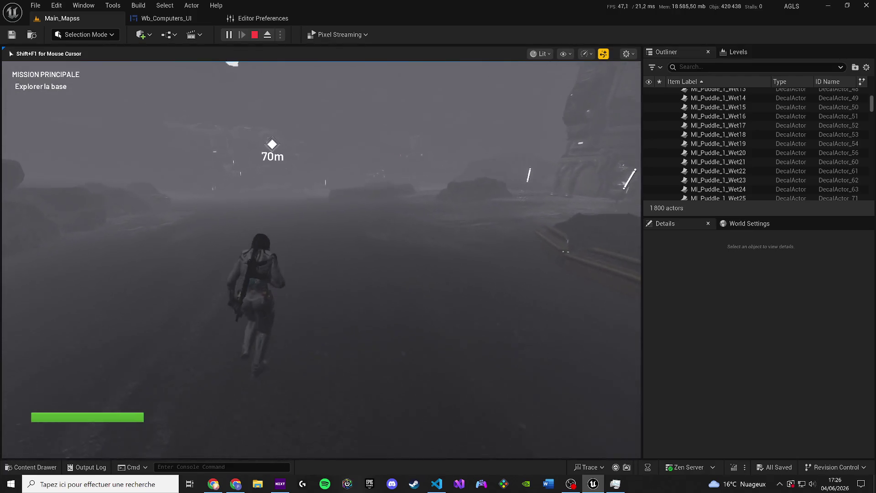
pyautogui.press('Escape')
pyautogui.click(509, 55)
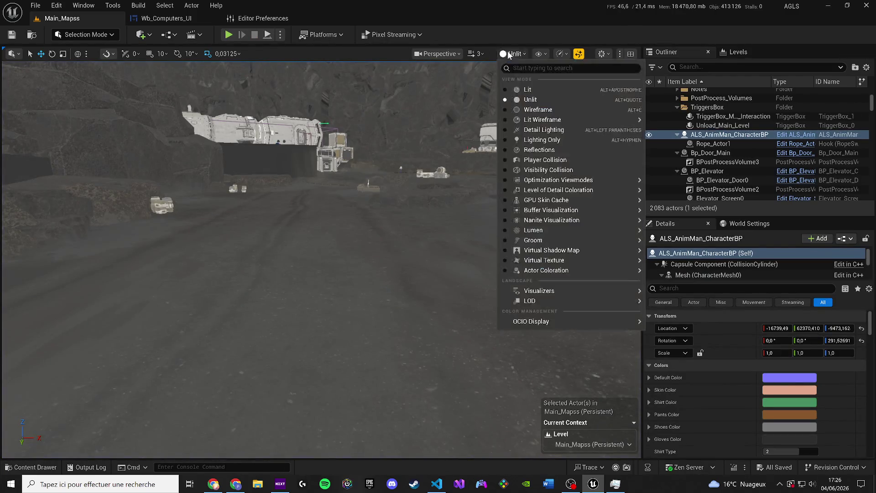
# - Render the viewport Lit and set all scalability groups to Medium
pyautogui.click(524, 89)
pyautogui.click(539, 54)
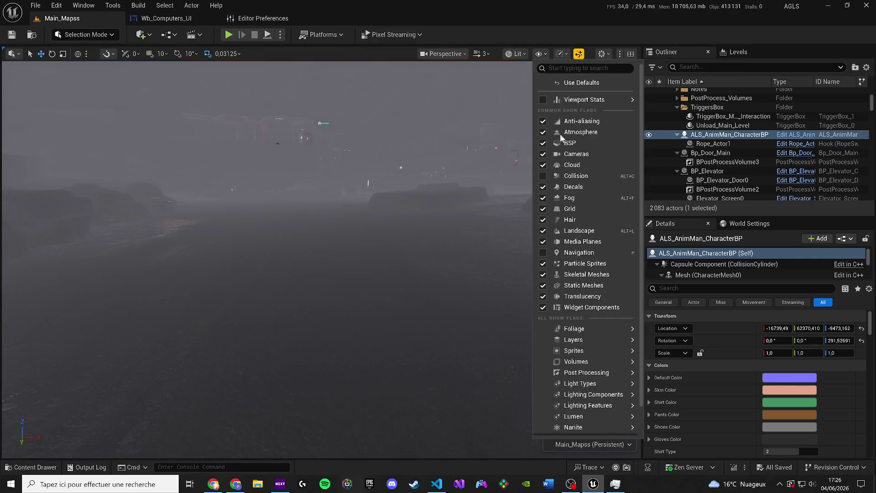
pyautogui.click(543, 55)
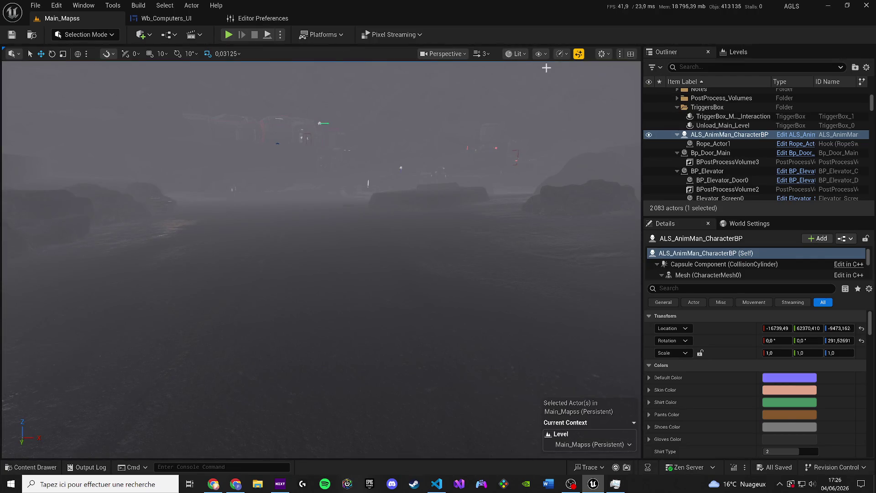
pyautogui.click(566, 57)
pyautogui.moveTo(595, 118)
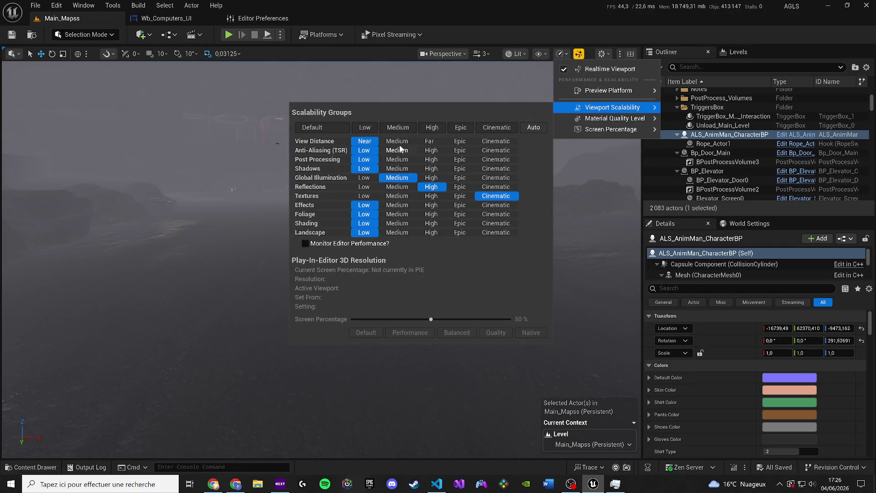
pyautogui.click(398, 127)
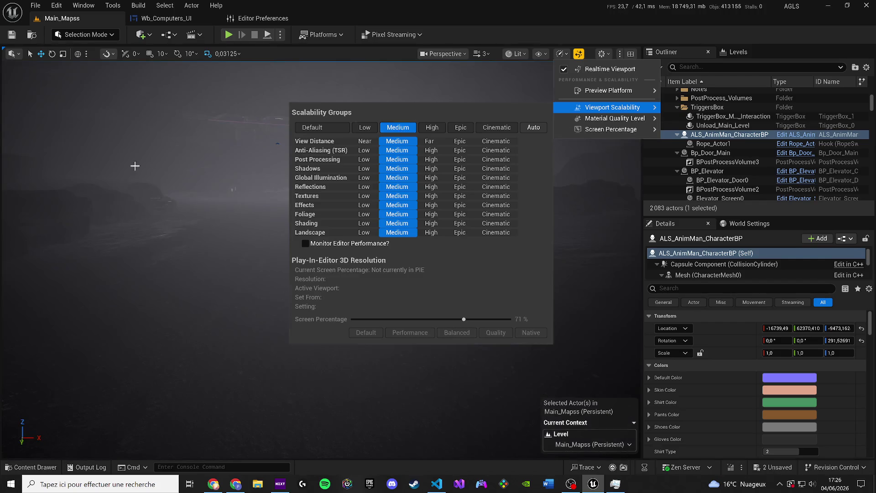
pyautogui.click(135, 166)
# - Save the two unsaved assets from the unsaved content list
pyautogui.moveTo(264, 195); pyautogui.dragTo(264, 215)
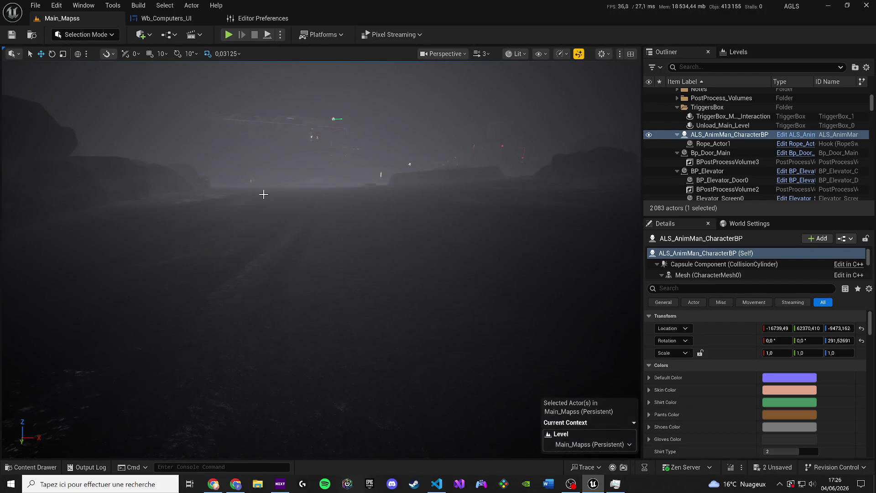
pyautogui.click(771, 467)
pyautogui.click(493, 345)
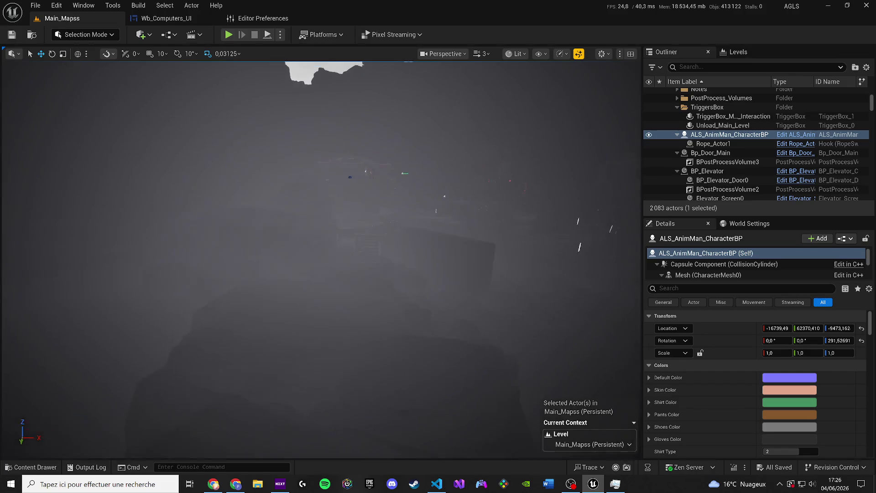
pyautogui.moveTo(445, 167); pyautogui.dragTo(444, 224)
pyautogui.scroll(-1, 321, 259)
pyautogui.scroll(-1, 321, 259)
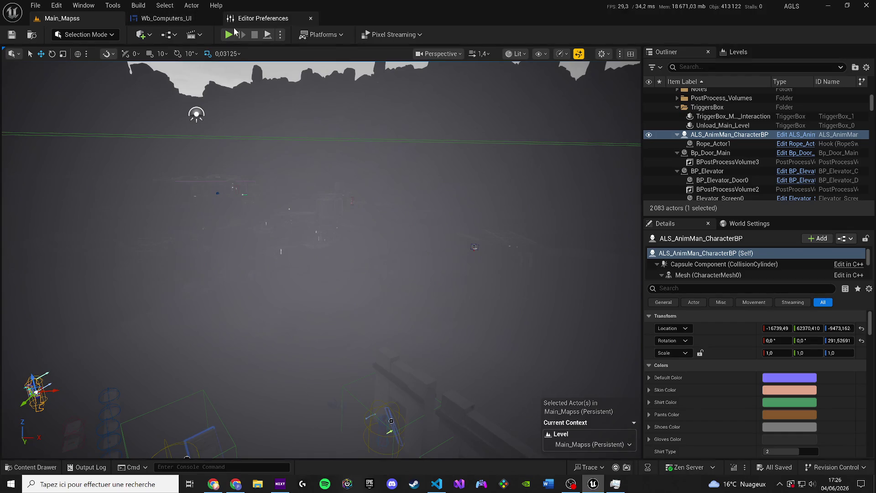
# - Start a new play-test and walk the character to the generator terminal
pyautogui.hotkey('alt', 'p')
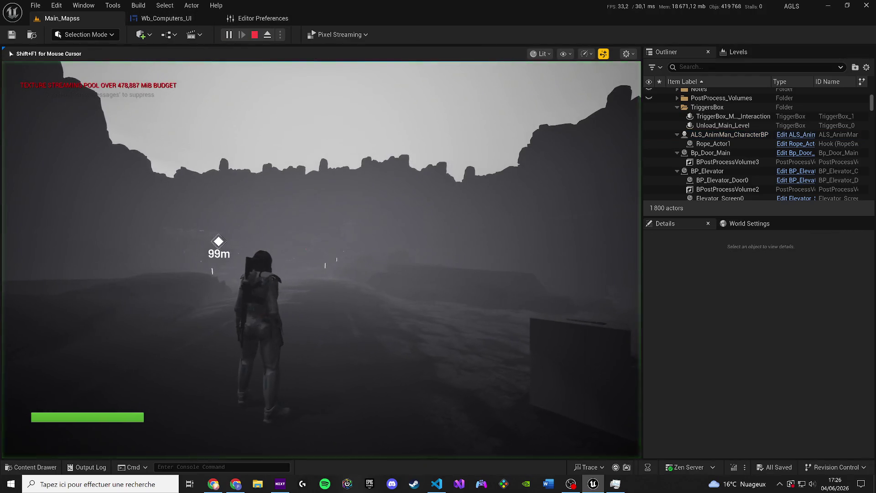
pyautogui.press('w')
pyautogui.hotkey('shift', 'F1')
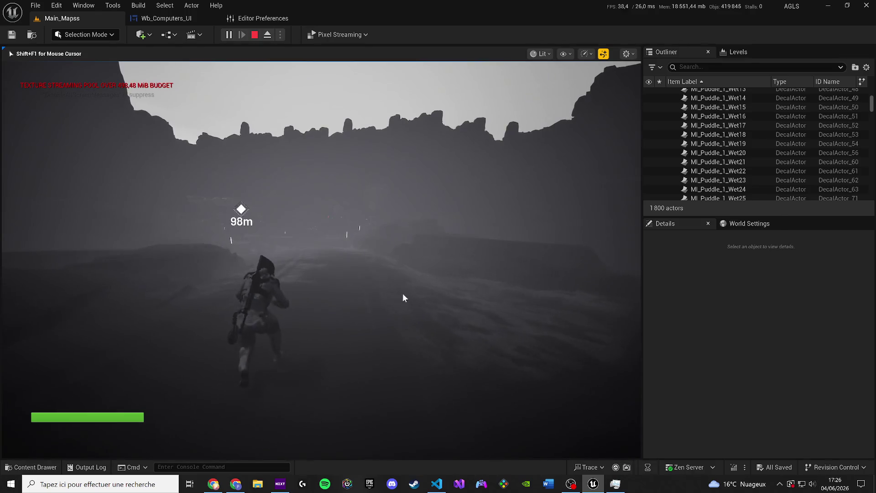
pyautogui.click(222, 466)
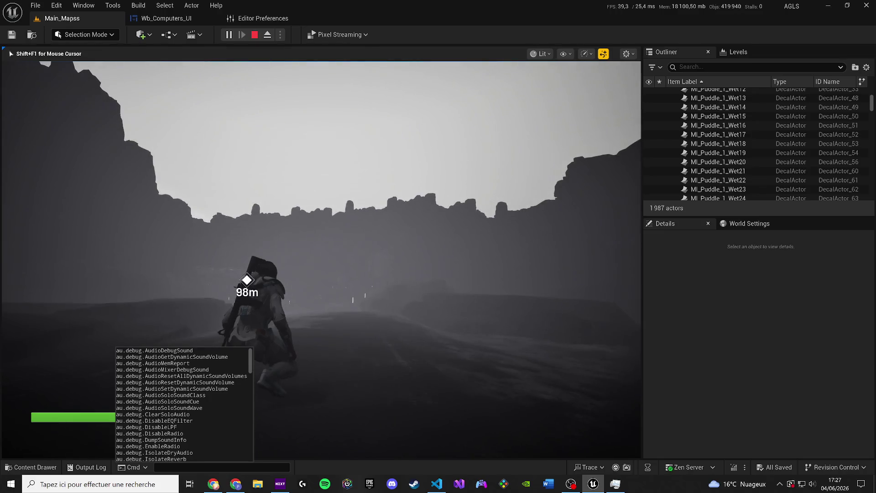
pyautogui.press('super')
pyautogui.click(330, 445)
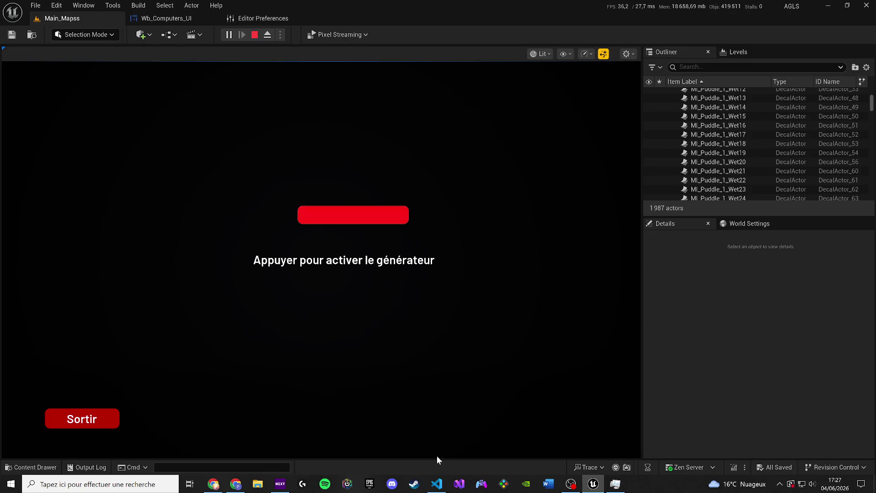
# - Activate the generator, run to the waypoint, pick an elevator floor, and stop playing
pyautogui.click(329, 221)
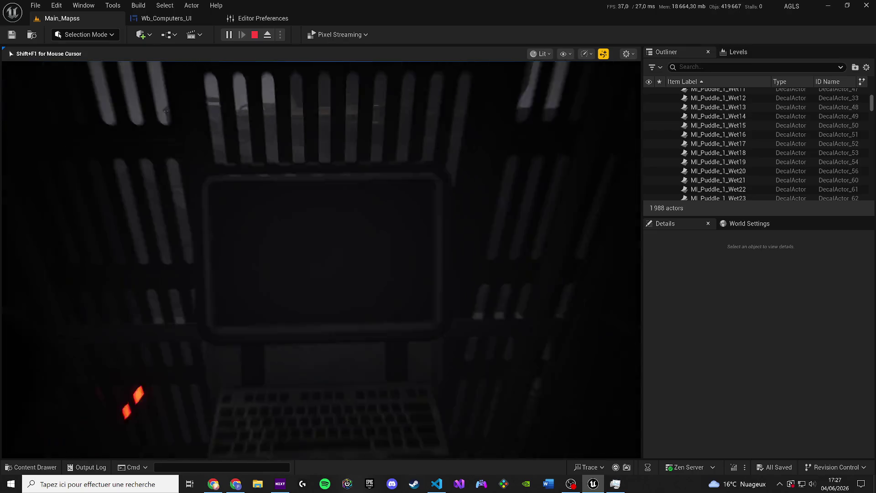
pyautogui.press('w')
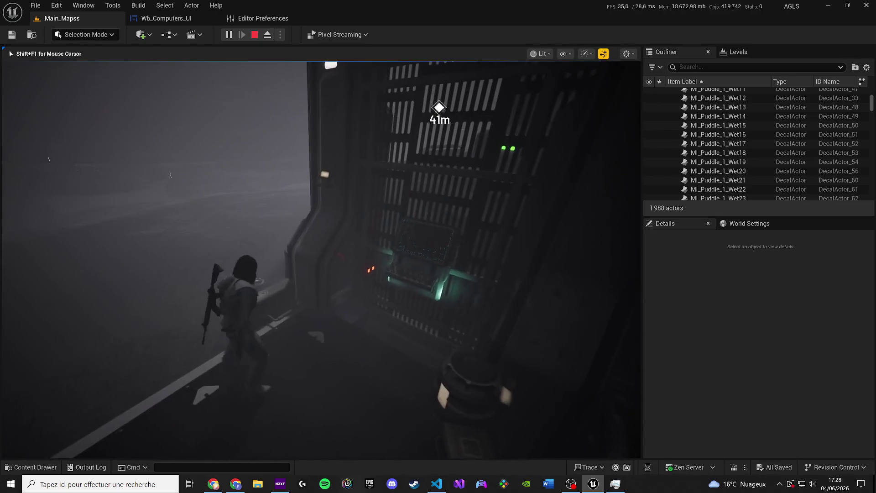
pyautogui.press('w')
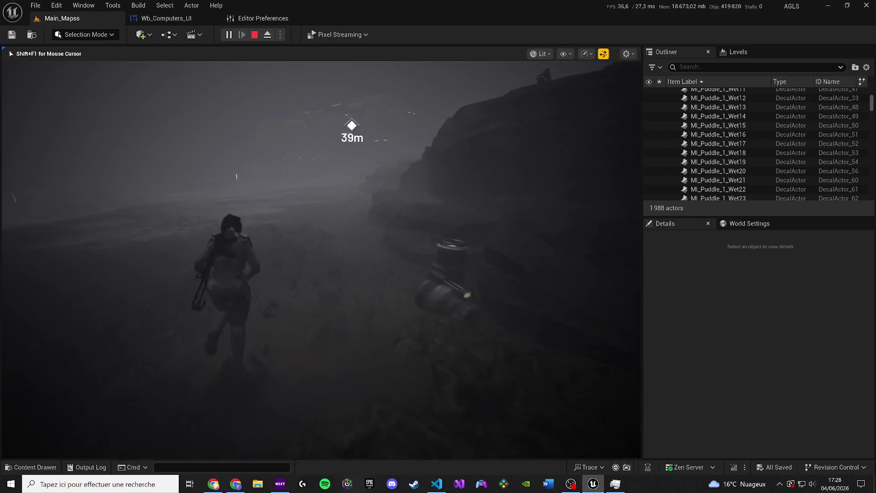
pyautogui.press('w')
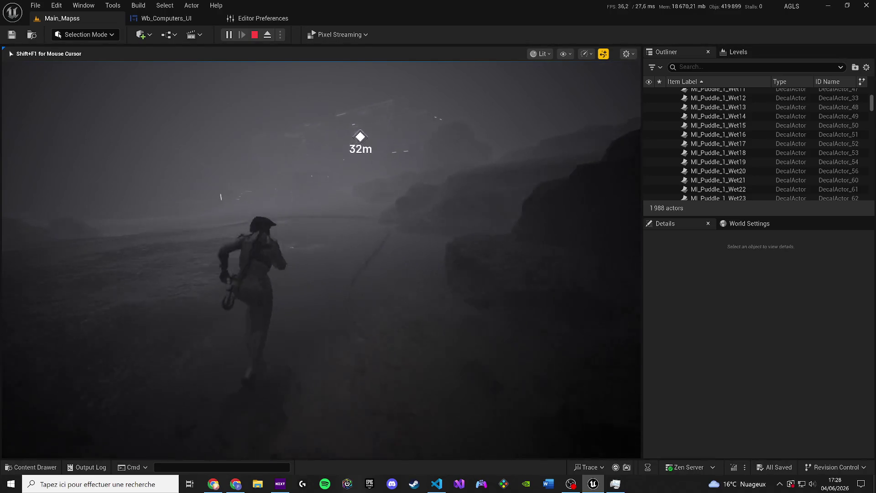
pyautogui.press('w')
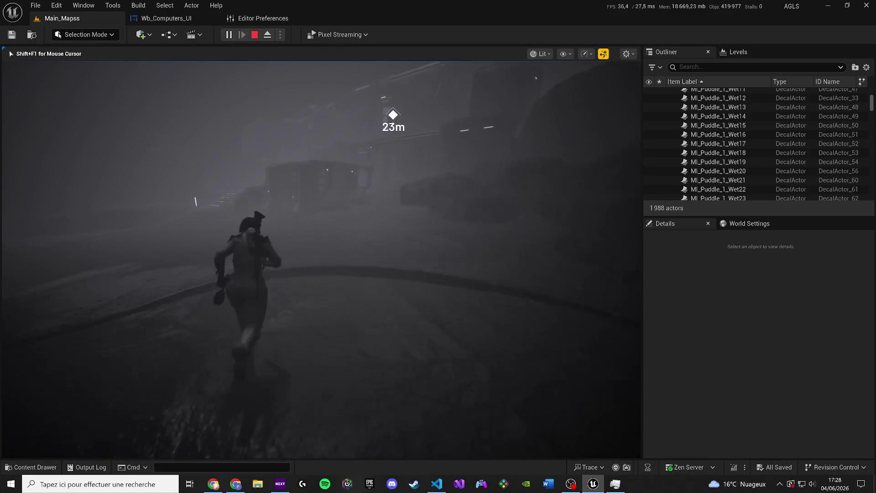
pyautogui.press('w')
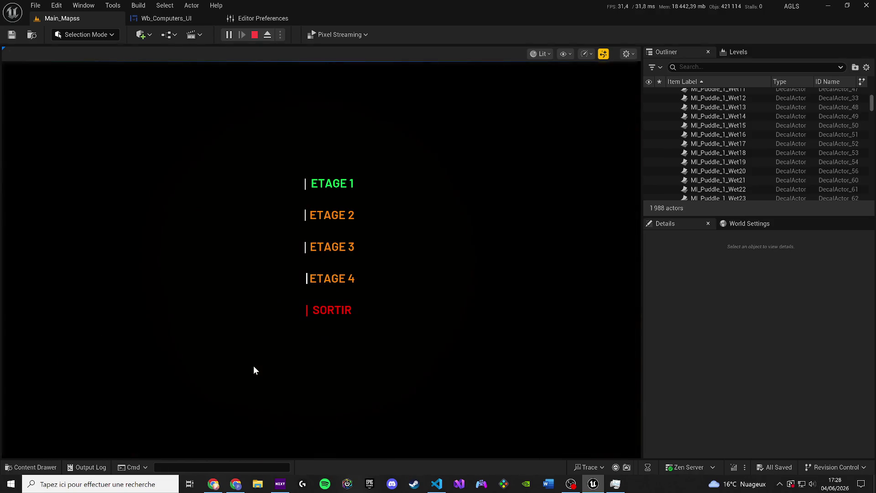
pyautogui.click(317, 180)
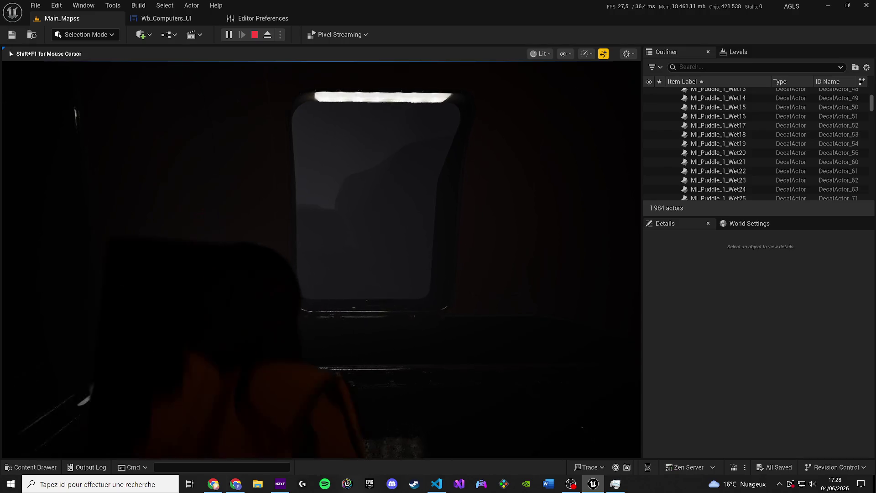
pyautogui.press('Escape')
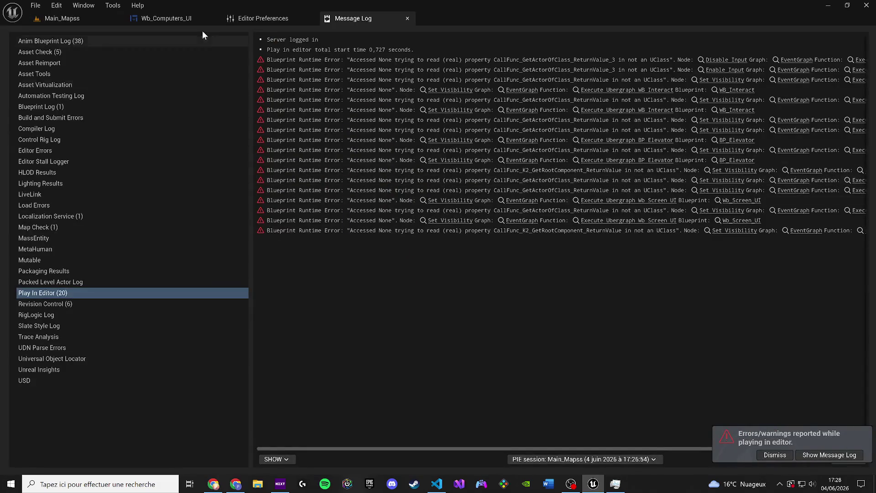
# - Close the Message Log, editor preferences and play-errors notification
pyautogui.click(408, 19)
pyautogui.click(311, 18)
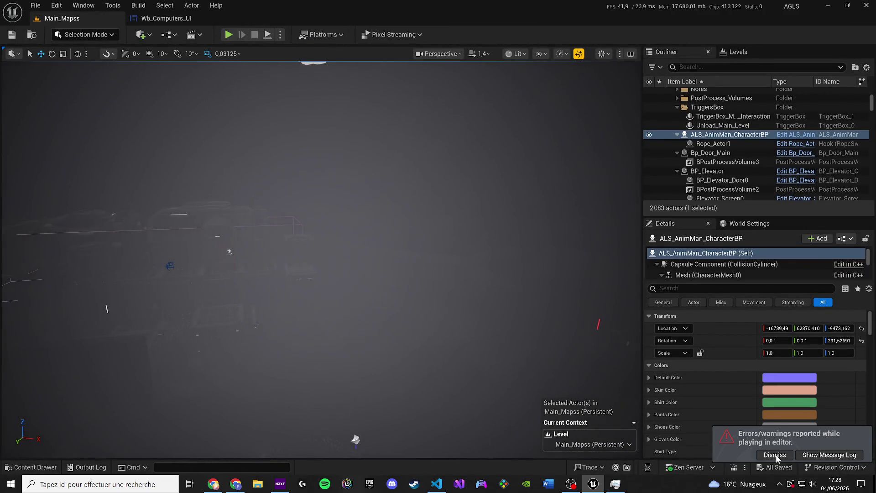
pyautogui.click(775, 455)
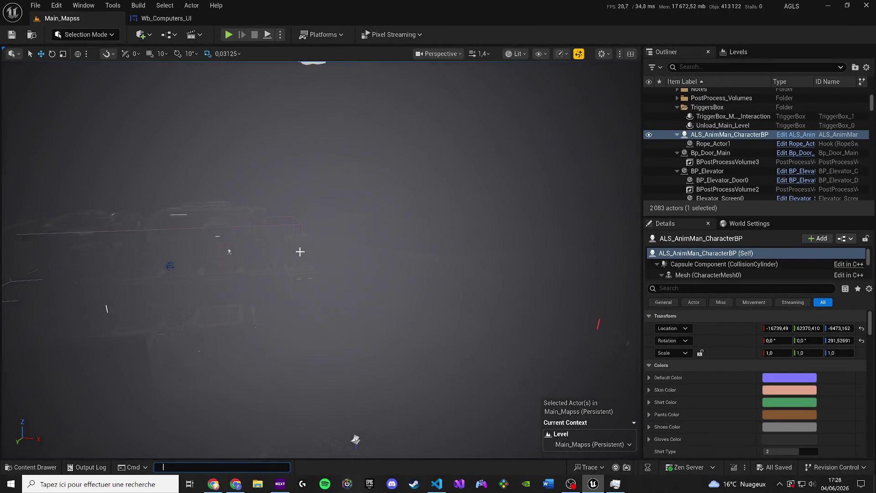
pyautogui.moveTo(322, 259)
pyautogui.mouseDown()
pyautogui.moveTo(379, 250)
pyautogui.moveTo(379, 224)
pyautogui.mouseUp()
pyautogui.scroll(-2, 379, 228)
pyautogui.moveTo(287, 270); pyautogui.dragTo(288, 271)
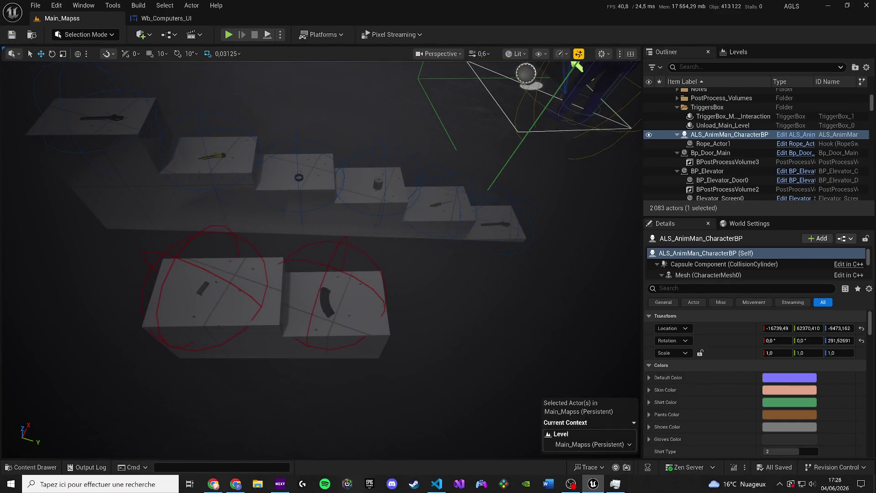
# - Inspect the pistol and rifle ammo pickups, boxes Cube711 and Cube704, and Cylinder72
pyautogui.click(204, 288)
pyautogui.click(322, 300)
pyautogui.moveTo(322, 300); pyautogui.dragTo(346, 267)
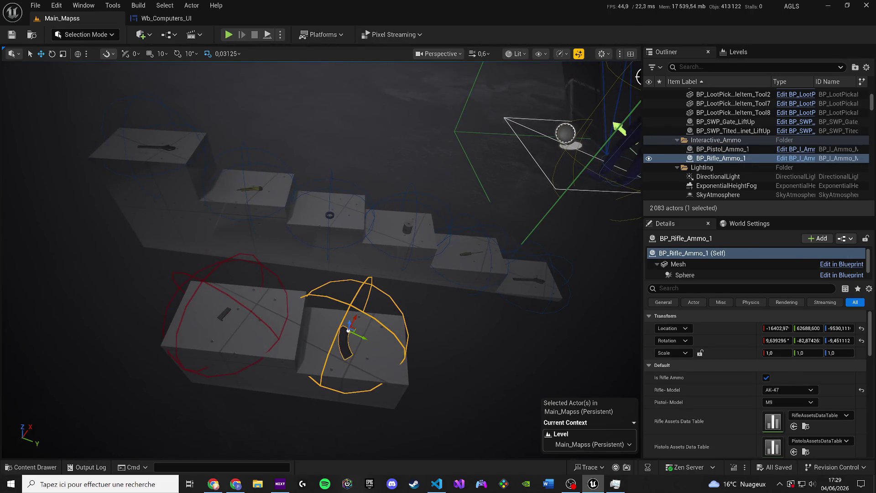
pyautogui.click(146, 210)
pyautogui.click(248, 215)
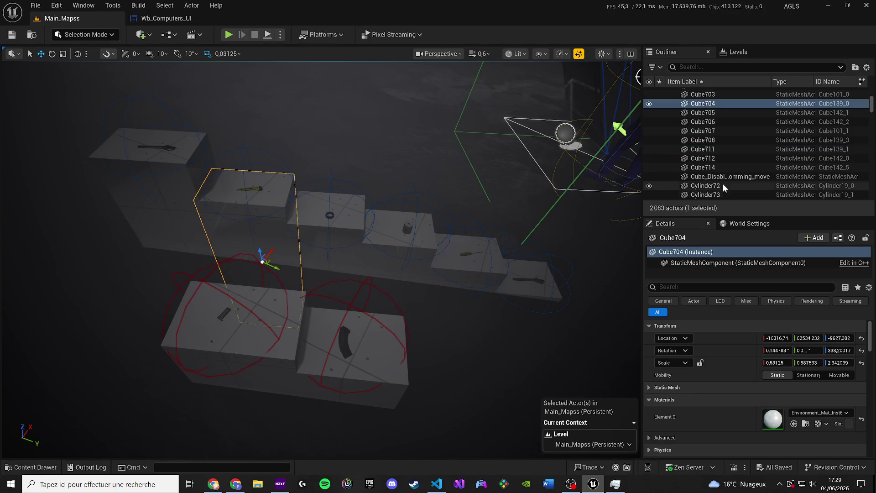
pyautogui.click(706, 186)
pyautogui.press('f')
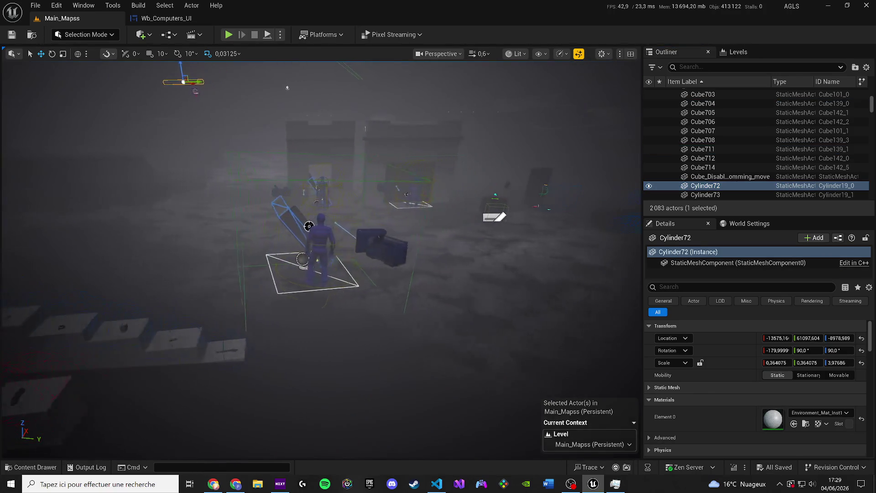
pyautogui.scroll(1, 320, 256)
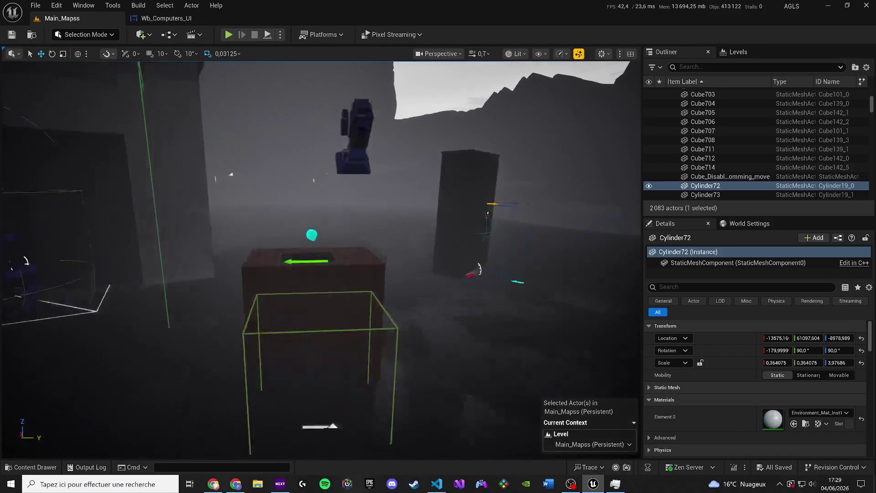
pyautogui.press('f')
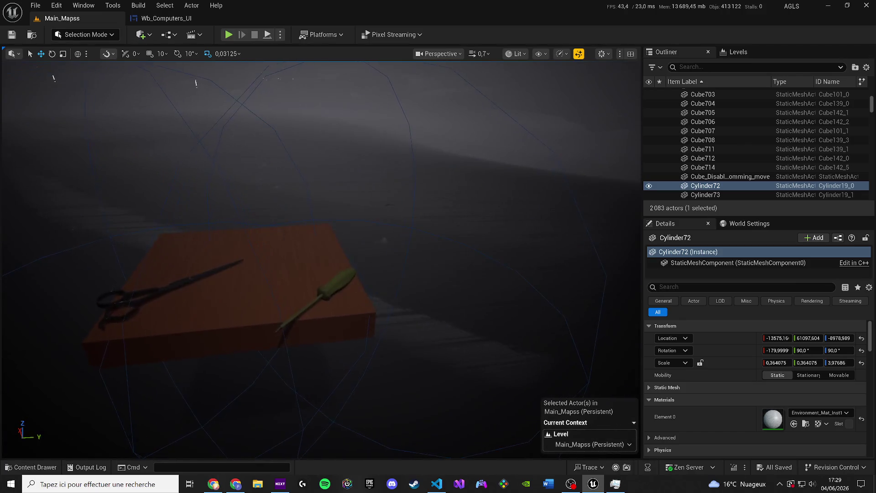
pyautogui.scroll(-5, 404, 268)
# - Delete the screwdriver, red board, tool table and two tools on it
pyautogui.click(329, 262)
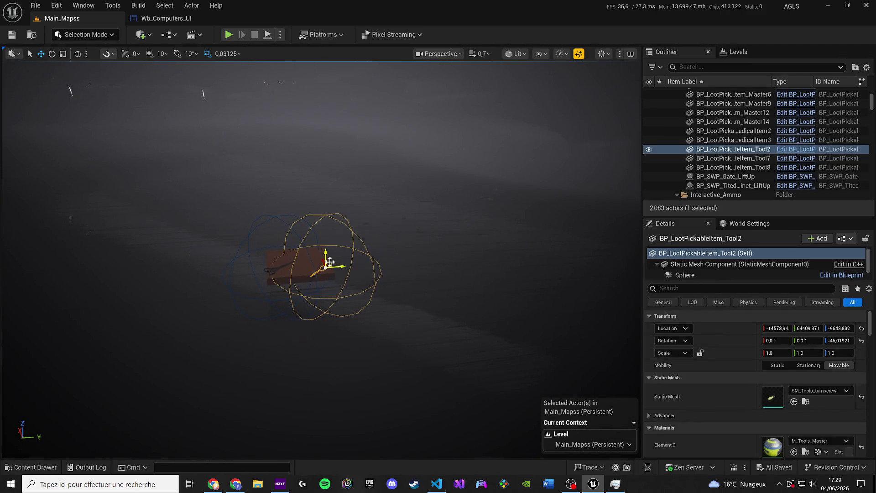
pyautogui.press('Delete')
pyautogui.click(294, 260)
pyautogui.press('Delete')
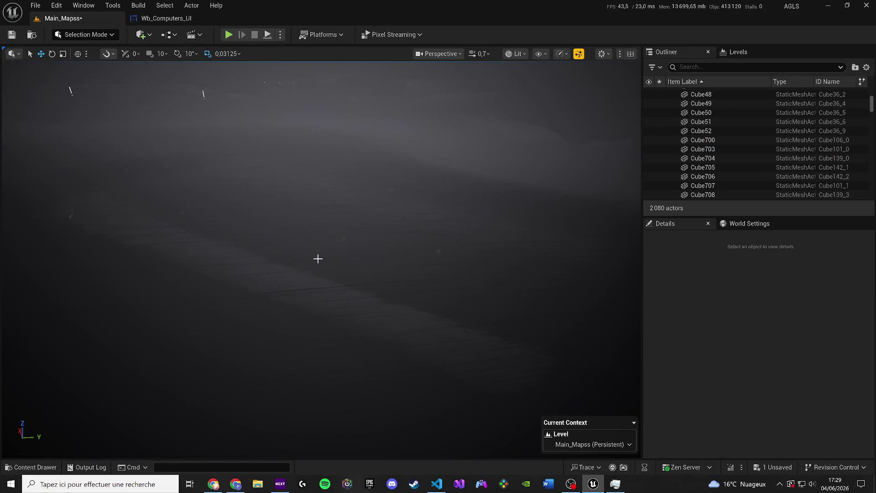
pyautogui.moveTo(318, 258); pyautogui.dragTo(316, 260)
pyautogui.click(289, 259)
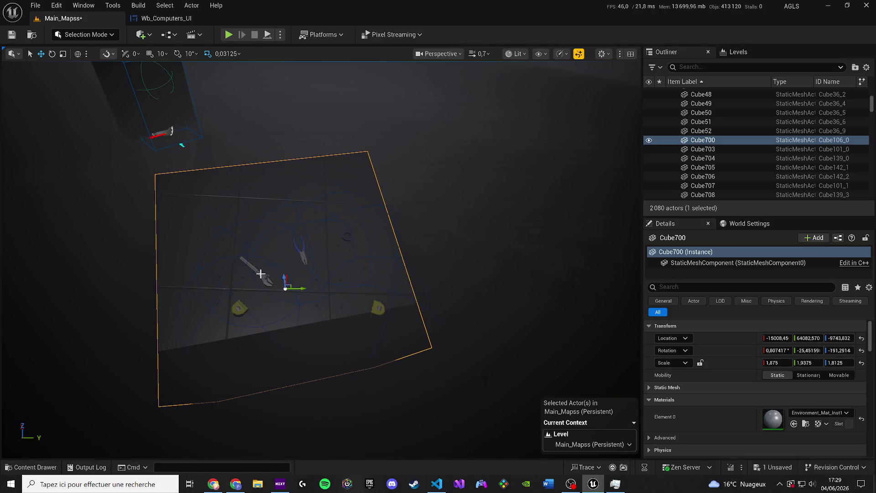
pyautogui.press('Delete')
pyautogui.click(245, 303)
pyautogui.press('Delete')
pyautogui.click(254, 297)
pyautogui.press('Delete')
# - Delete the pliers and two leftover props, leaving 2 074 actors, and save the map
pyautogui.click(301, 252)
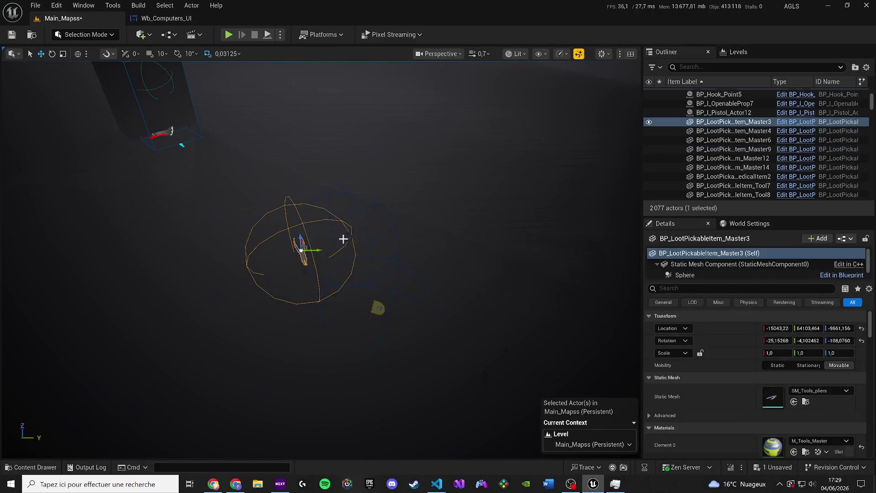
pyautogui.press('Delete')
pyautogui.click(343, 238)
pyautogui.press('Delete')
pyautogui.click(385, 309)
pyautogui.press('Delete')
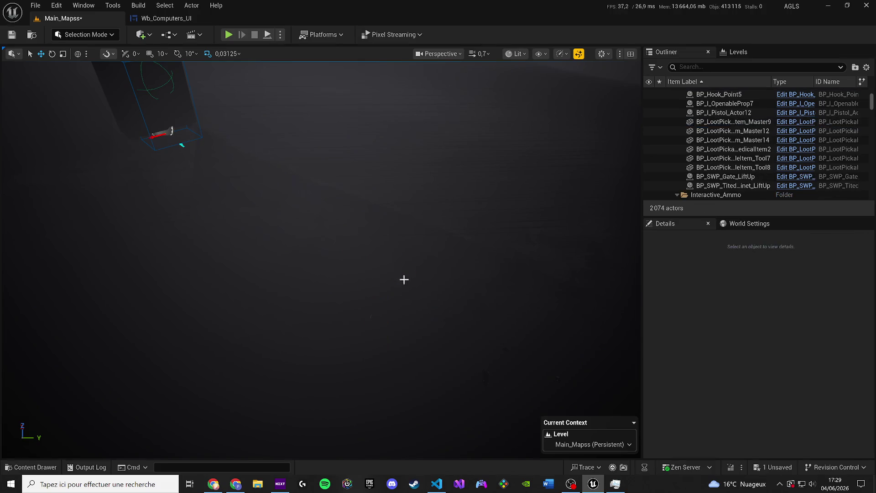
pyautogui.hotkey('ctrl', 's')
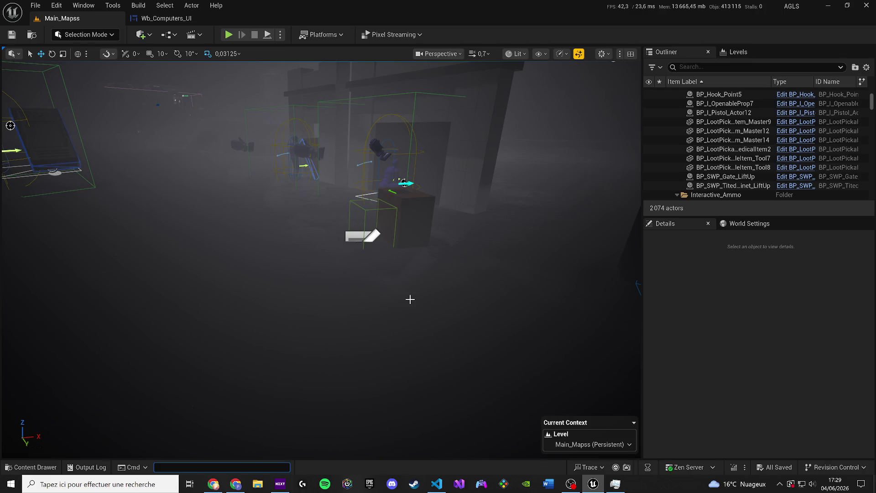
# - Look down on the tablet prop area and select the LivingModule2 building
pyautogui.moveTo(415, 297); pyautogui.dragTo(378, 283)
pyautogui.moveTo(325, 244)
pyautogui.mouseDown()
pyautogui.moveTo(313, 224)
pyautogui.moveTo(474, 226)
pyautogui.moveTo(443, 235)
pyautogui.moveTo(439, 207)
pyautogui.moveTo(428, 211)
pyautogui.moveTo(436, 213)
pyautogui.moveTo(433, 233)
pyautogui.moveTo(435, 226)
pyautogui.moveTo(374, 242)
pyautogui.mouseUp()
pyautogui.scroll(1, 428, 211)
pyautogui.scroll(1, 435, 222)
pyautogui.scroll(-2, 433, 231)
pyautogui.scroll(2, 388, 237)
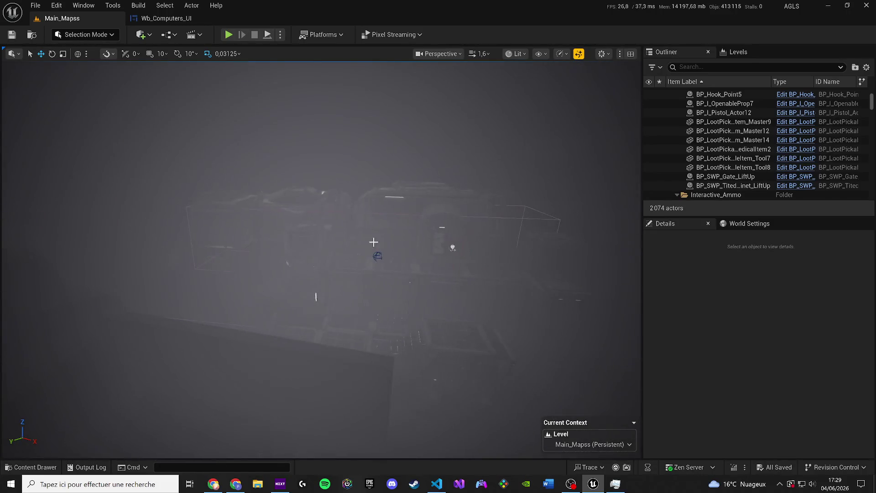
pyautogui.click(374, 242)
# - Render the viewport Unlit and show the Levels list with four B_Sub_Level sub-levels
pyautogui.click(518, 54)
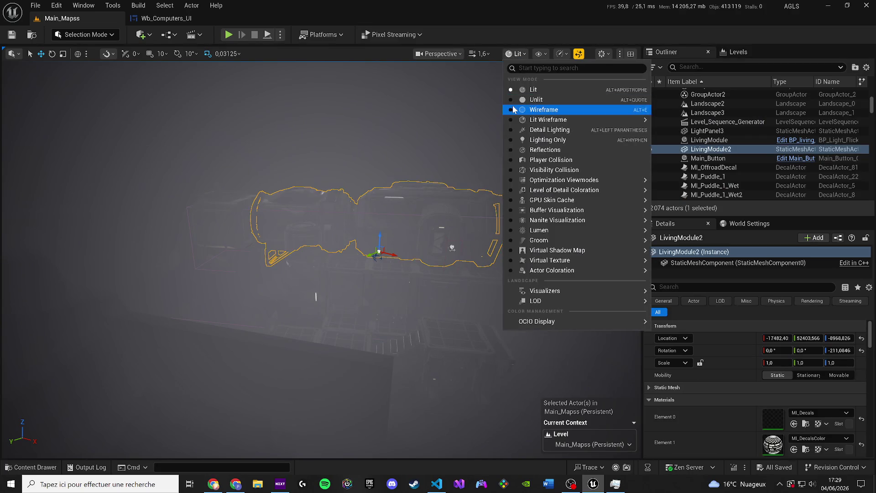
pyautogui.click(528, 100)
pyautogui.scroll(-5, 528, 100)
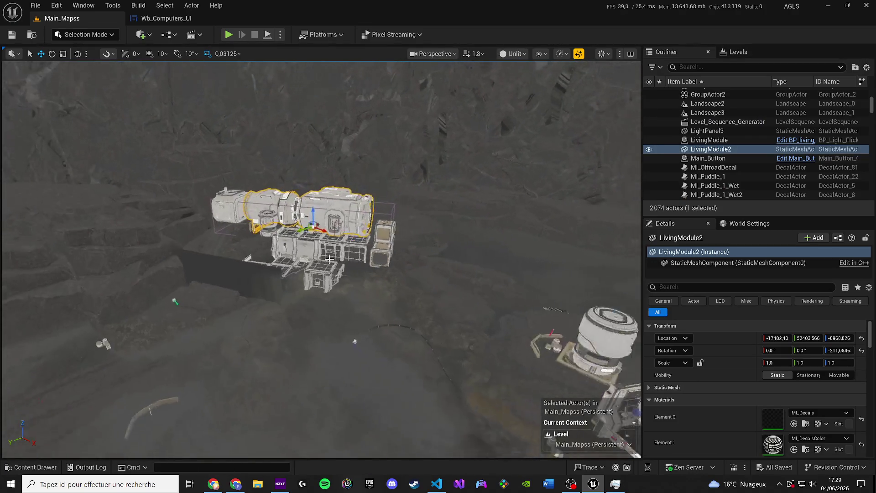
pyautogui.moveTo(224, 277)
pyautogui.mouseDown()
pyautogui.moveTo(191, 180)
pyautogui.moveTo(185, 291)
pyautogui.moveTo(302, 447)
pyautogui.mouseUp()
pyautogui.scroll(3, 250, 385)
pyautogui.click(737, 52)
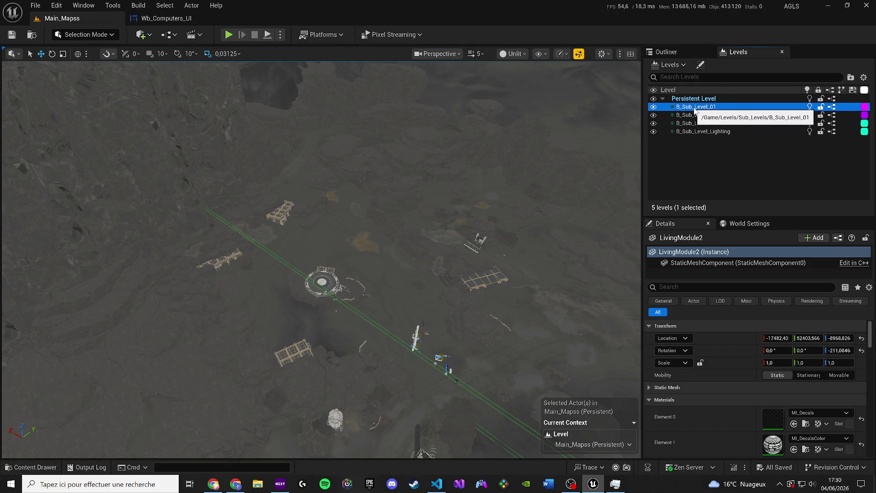
# - Delete the Elevator_Smoke effect and one nearby actor
pyautogui.moveTo(319, 260)
pyautogui.mouseDown()
pyautogui.moveTo(393, 223)
pyautogui.moveTo(392, 178)
pyautogui.mouseUp()
pyautogui.scroll(-1, 321, 259)
pyautogui.scroll(-1, 321, 260)
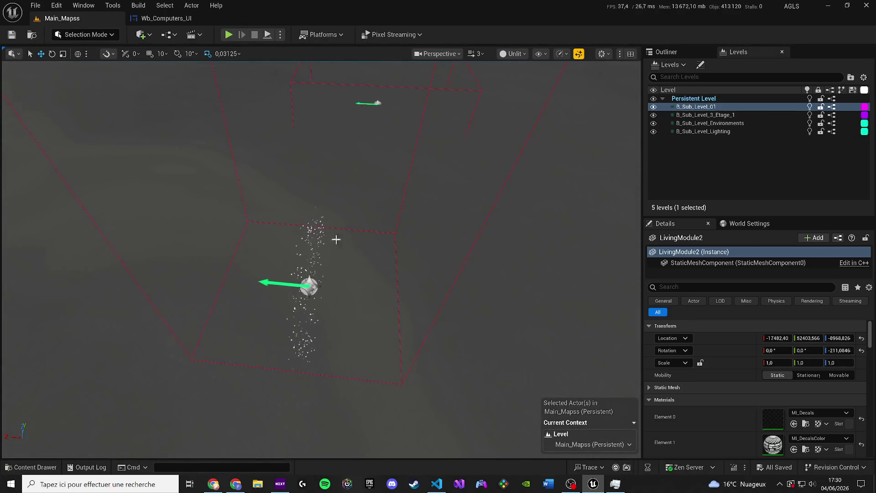
pyautogui.click(309, 286)
pyautogui.click(310, 284)
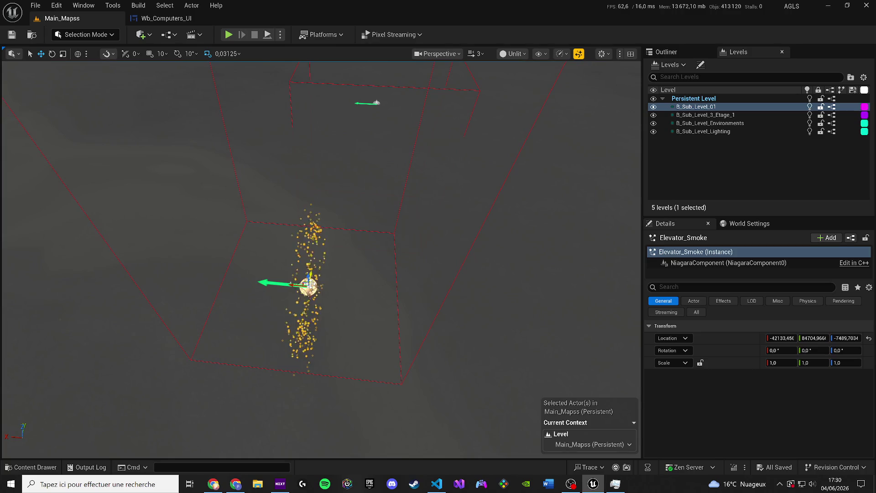
pyautogui.click(659, 52)
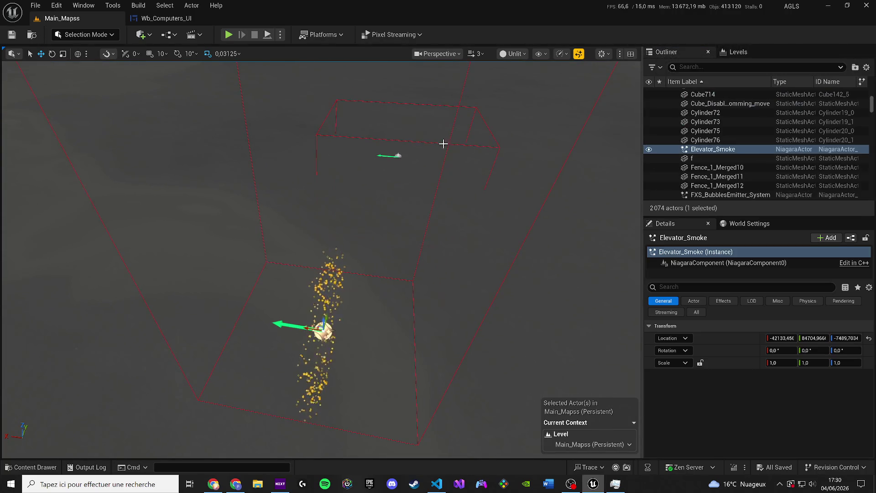
pyautogui.press('Delete')
pyautogui.click(397, 155)
pyautogui.press('Delete')
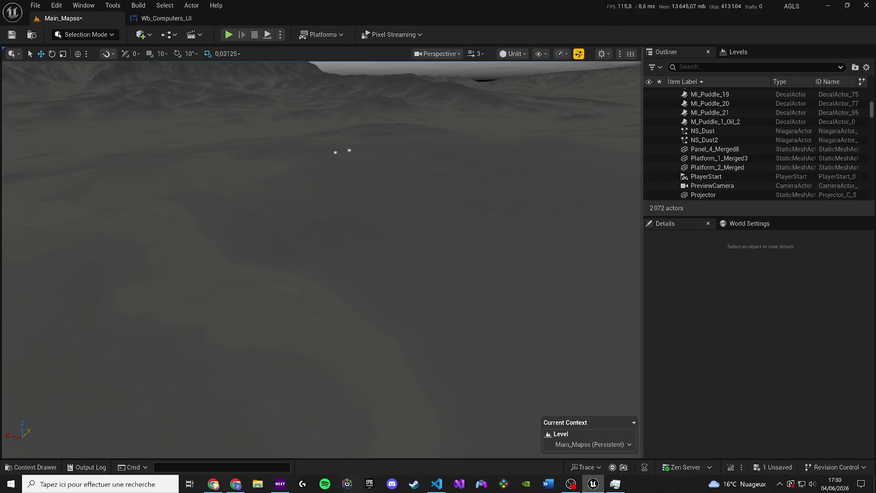
# - Delete both rectangle lights, leaving 2 070 actors, and save Main_Mapss
pyautogui.moveTo(377, 238); pyautogui.dragTo(377, 197)
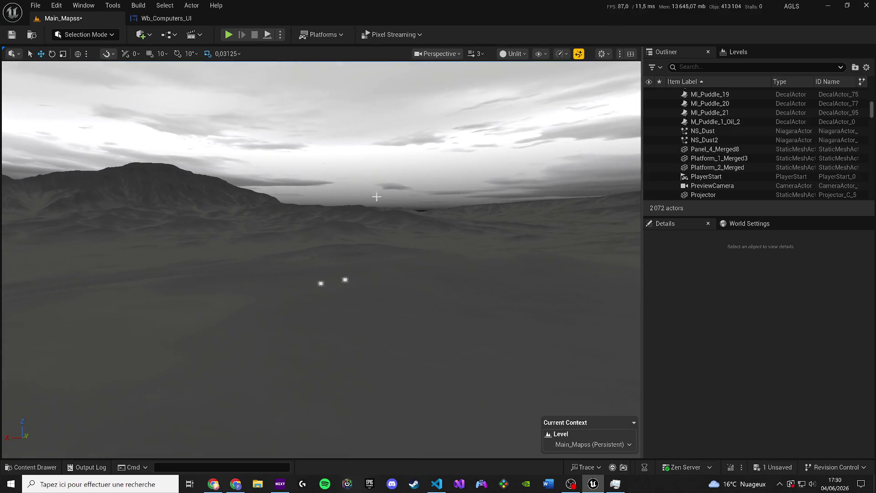
pyautogui.click(347, 280)
pyautogui.keyDown('ctrl'); pyautogui.click(322, 282); pyautogui.keyUp('ctrl')
pyautogui.press('Delete')
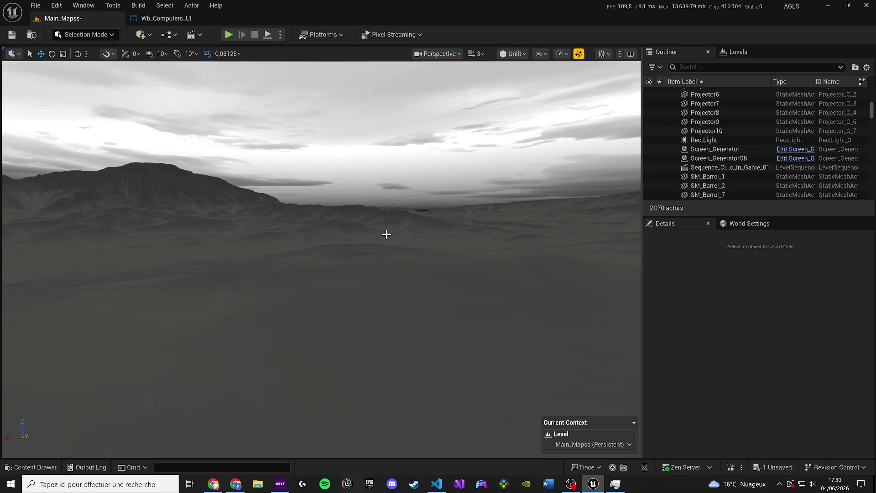
pyautogui.scroll(3, 374, 229)
pyautogui.press('w')
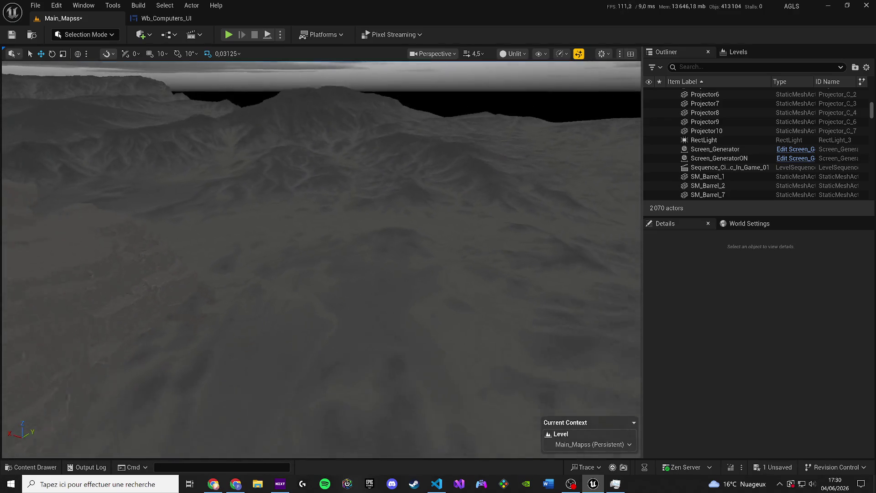
pyautogui.hotkey('ctrl', 's')
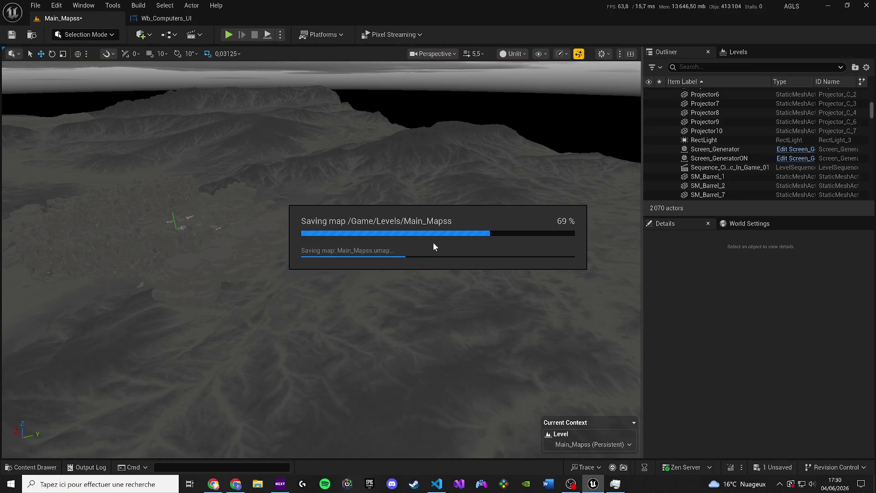
pyautogui.moveTo(433, 242)
pyautogui.mouseDown()
pyautogui.moveTo(433, 200)
pyautogui.moveTo(433, 274)
pyautogui.moveTo(361, 491)
pyautogui.mouseUp()
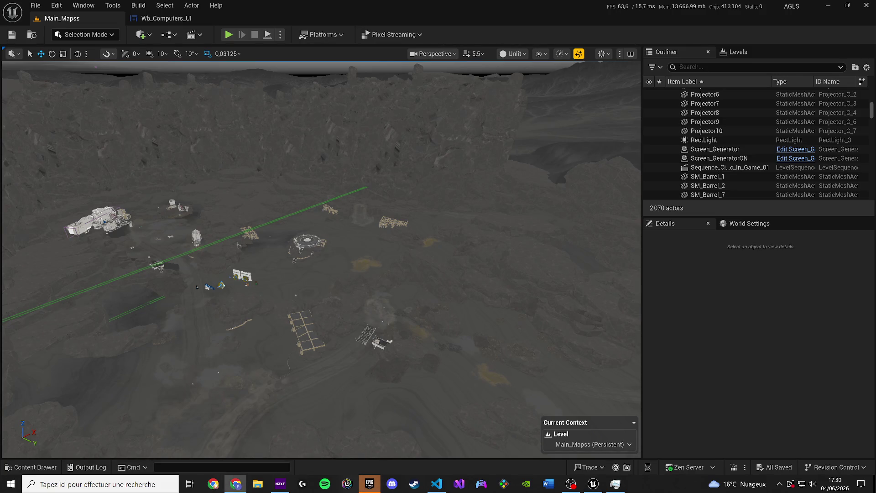
# - Bring up the Epic Games Launcher, open the Fab library and dismiss the sale banner
pyautogui.click(367, 486)
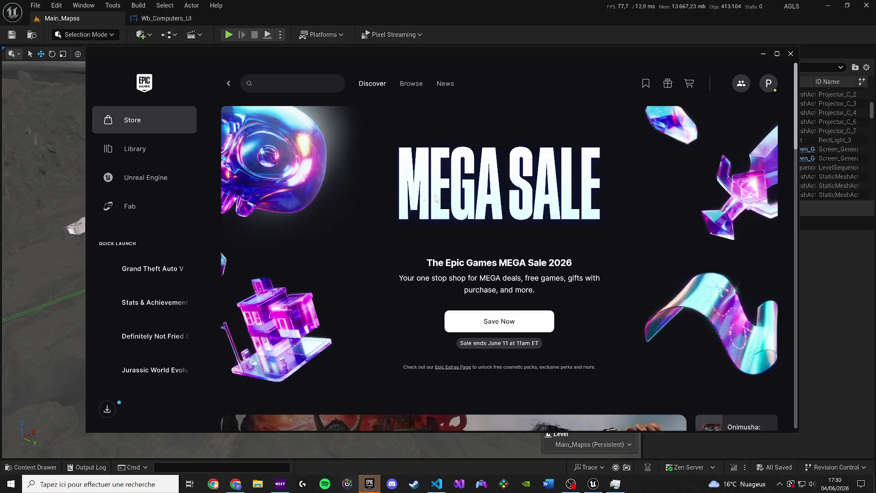
pyautogui.click(137, 213)
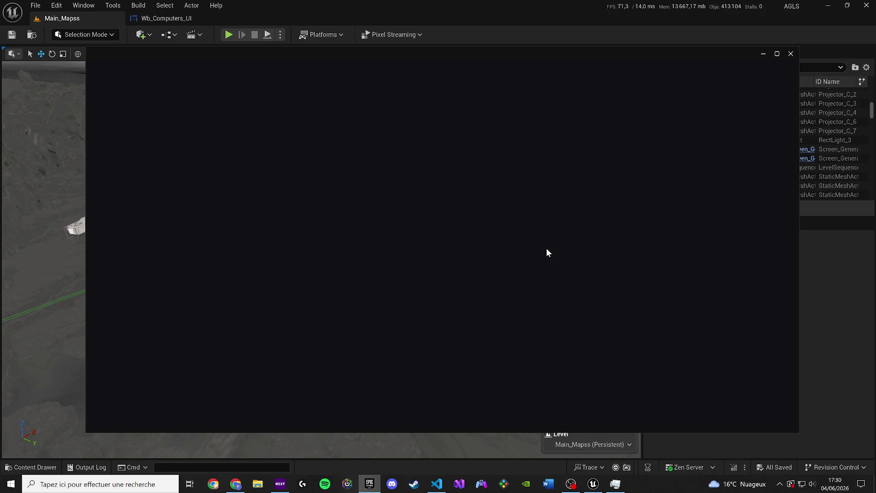
pyautogui.moveTo(541, 56); pyautogui.dragTo(512, 56)
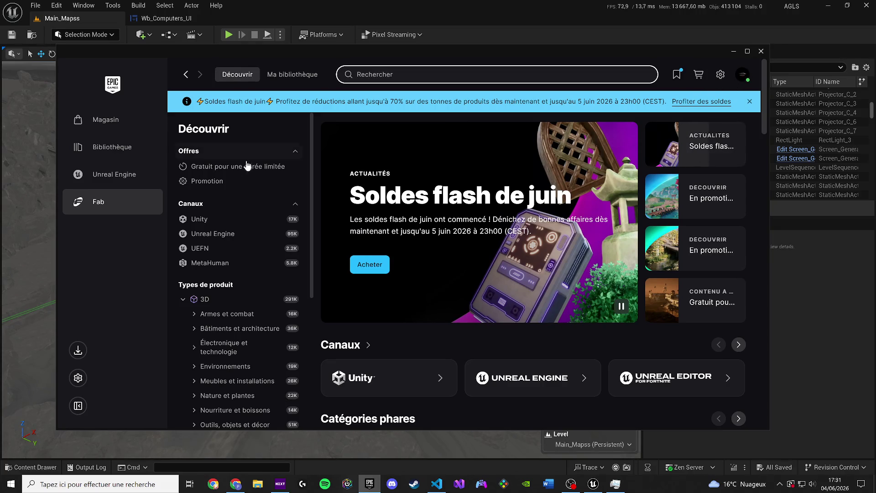
pyautogui.click(272, 78)
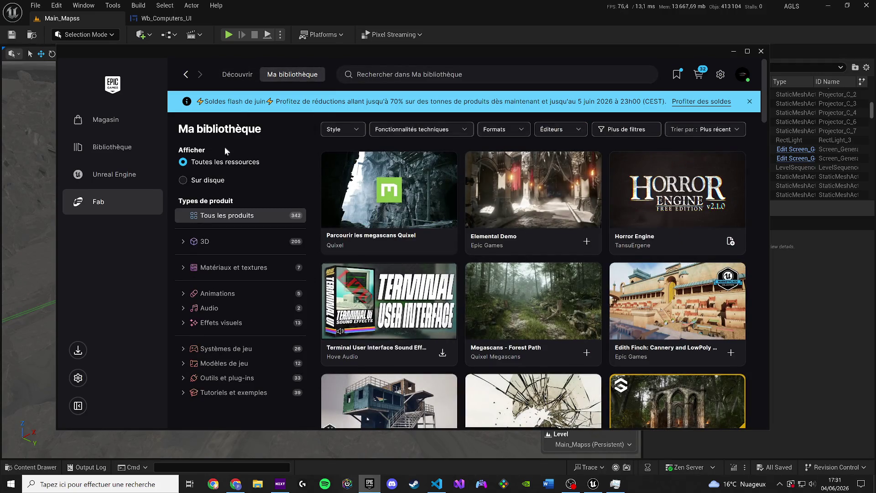
pyautogui.scroll(-5, 415, 270)
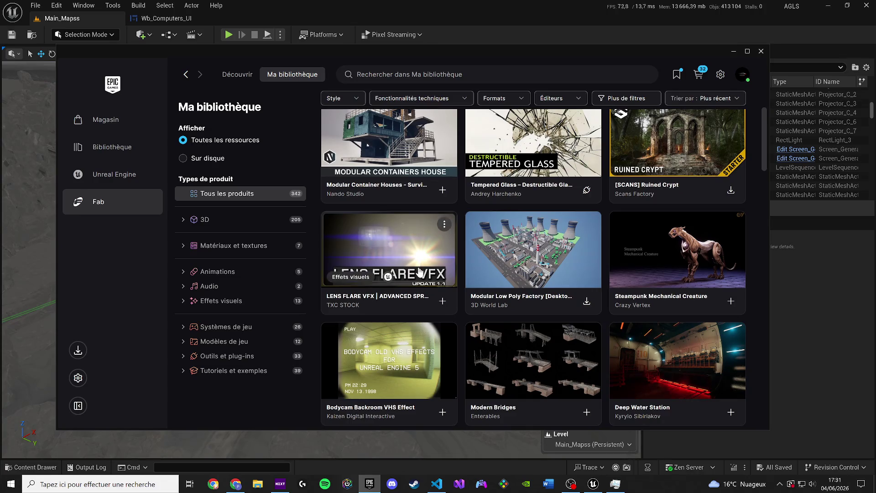
pyautogui.scroll(5, 453, 249)
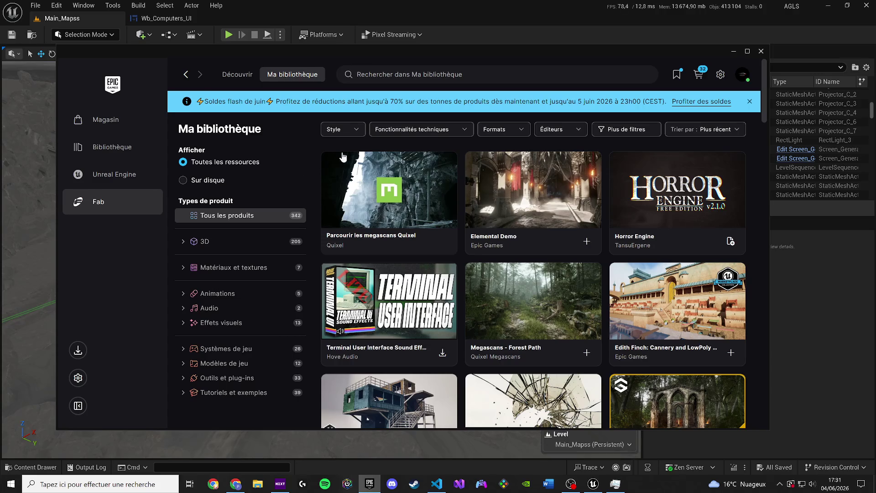
pyautogui.click(750, 101)
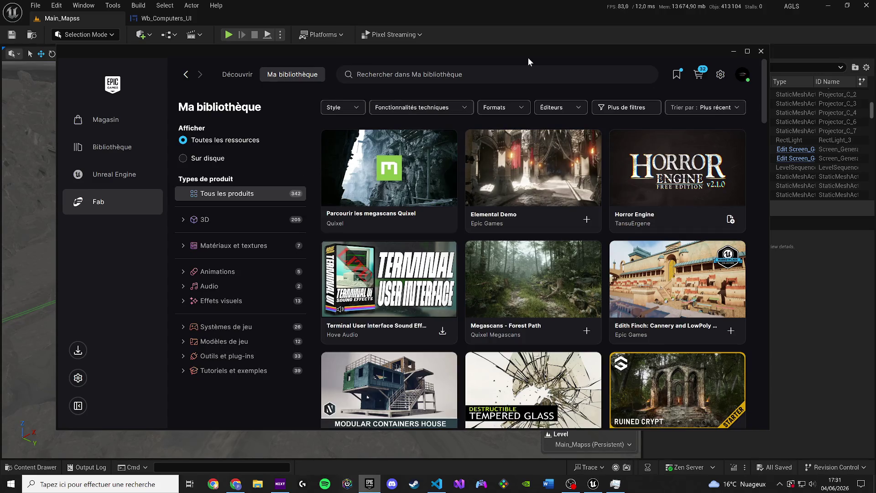
# - Search the library for 'envi', 'decort', then 'sphere', and move the launcher off the editor
pyautogui.click(527, 69)
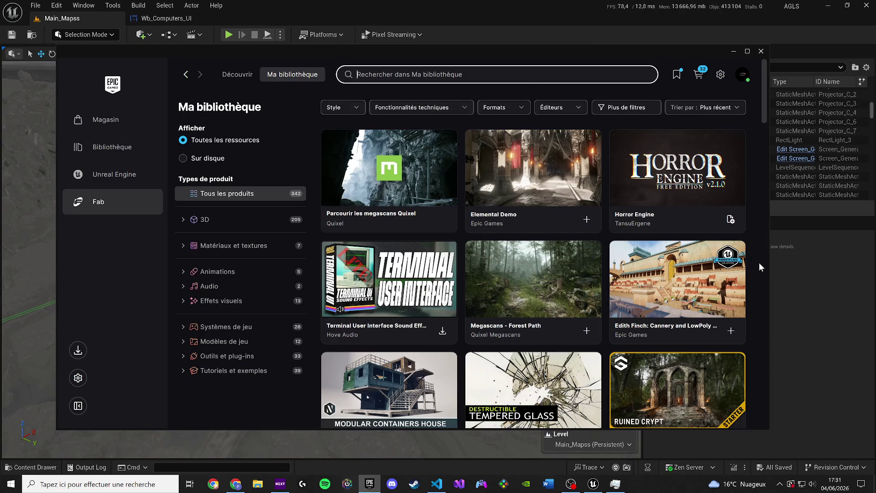
pyautogui.write('envi')
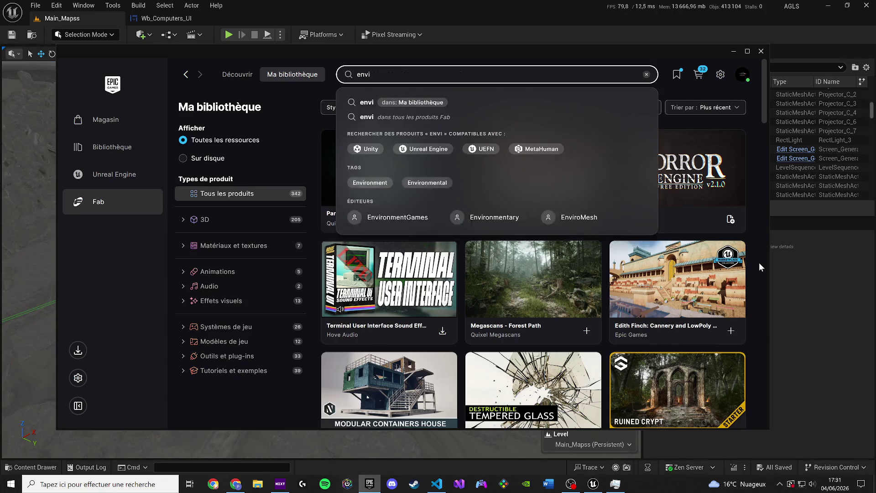
pyautogui.press('Return')
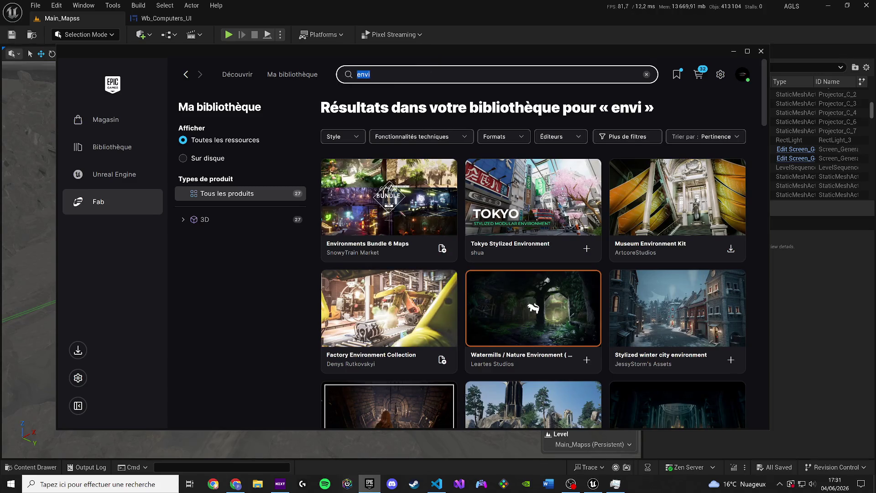
pyautogui.write('decort')
pyautogui.press('Return')
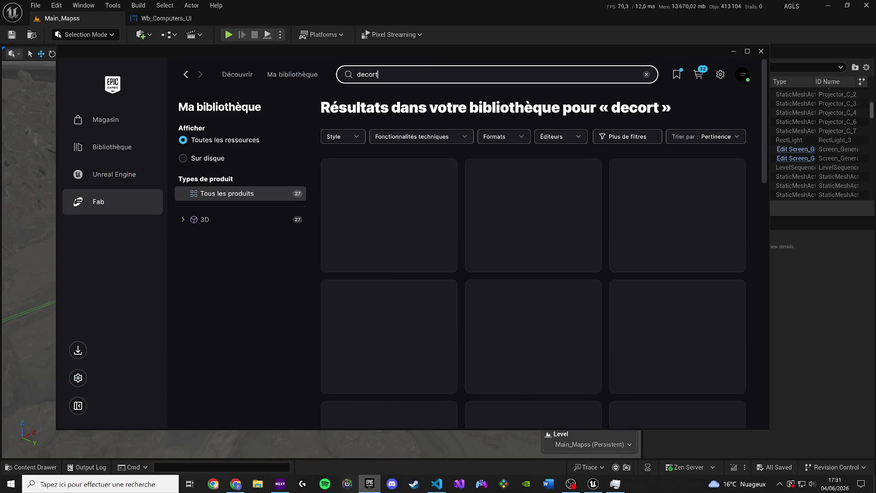
pyautogui.hotkey('ctrl', 'a')
pyautogui.write('s')
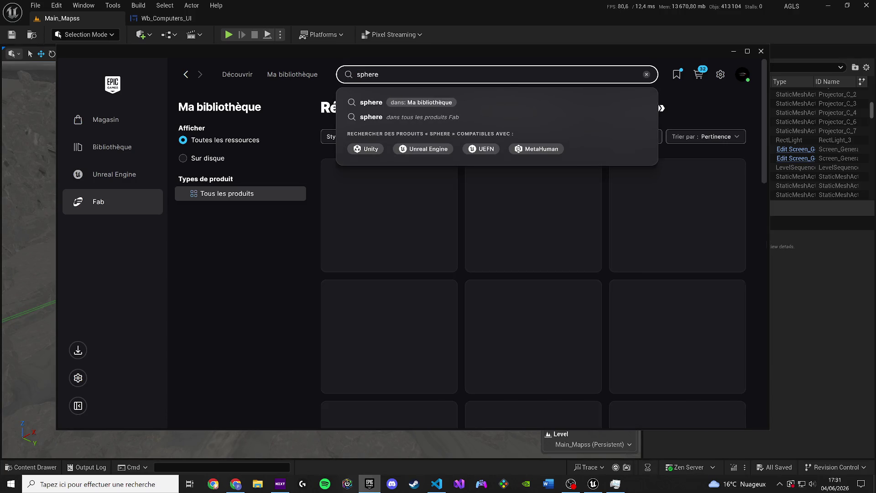
pyautogui.click(708, 99)
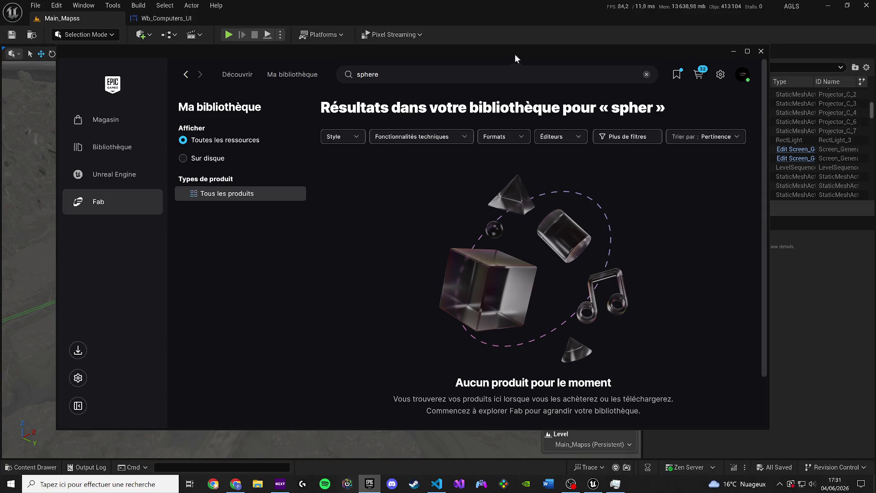
pyautogui.moveTo(516, 58)
pyautogui.mouseDown()
pyautogui.moveTo(142, 147)
pyautogui.moveTo(0, 192)
pyautogui.mouseUp()
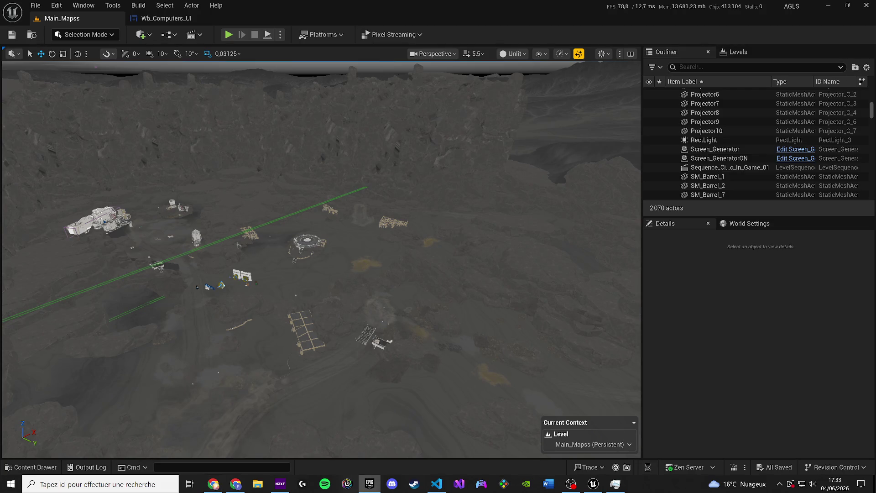
pyautogui.click(369, 484)
# - Replace the library search with 'skie' to find the sky packs
pyautogui.moveTo(365, 112); pyautogui.dragTo(445, 96)
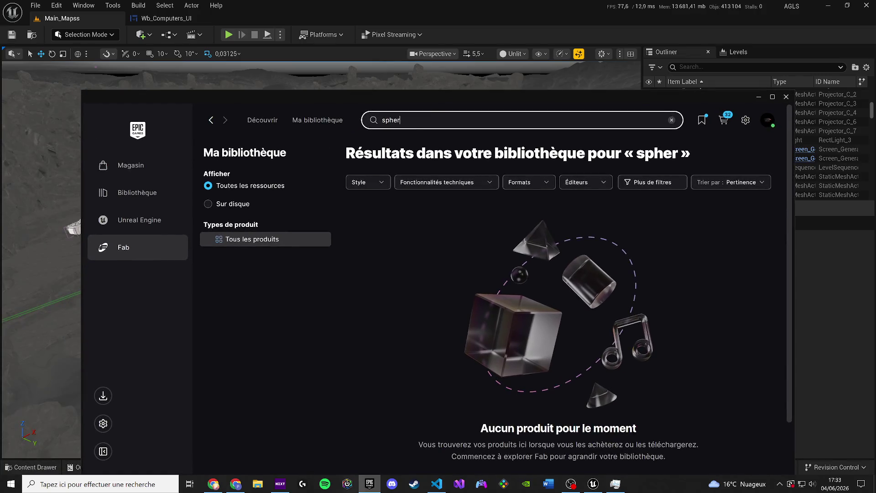
pyautogui.moveTo(277, 120)
pyautogui.hotkey('ctrl', 'a')
pyautogui.write('skie')
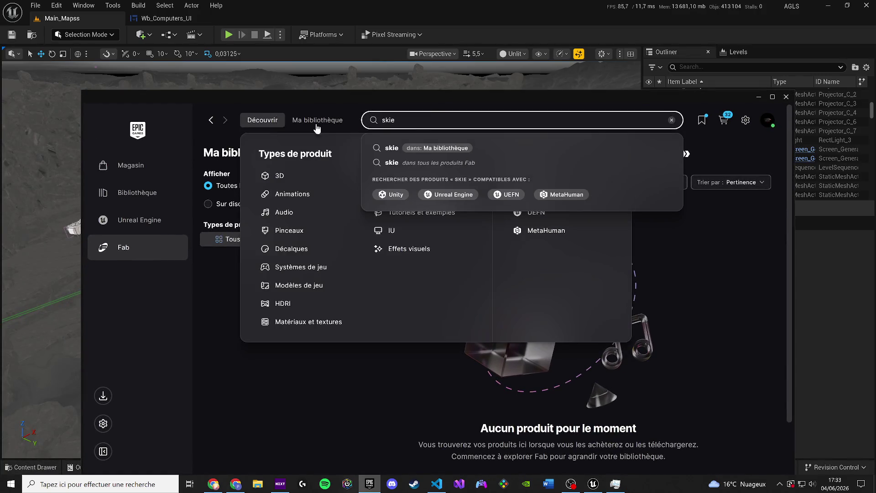
pyautogui.press('Return')
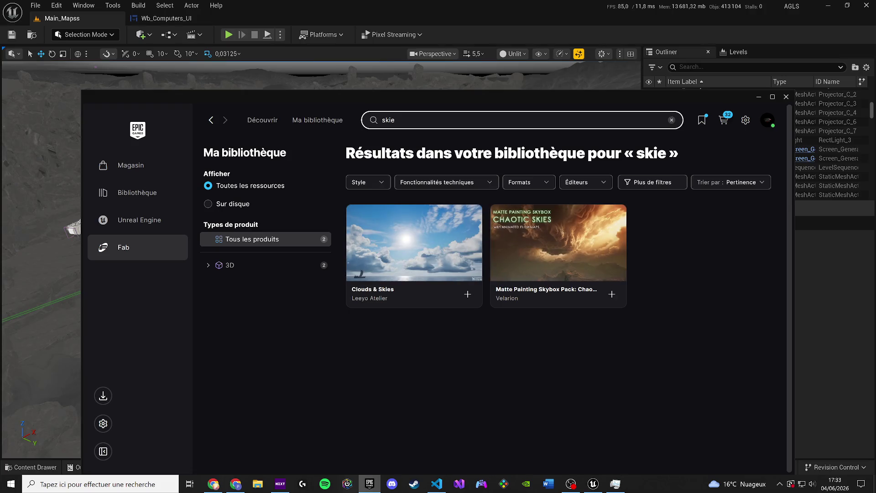
# - Add the Chaotic Skies matte painting skybox pack to the AGLS project
pyautogui.click(612, 297)
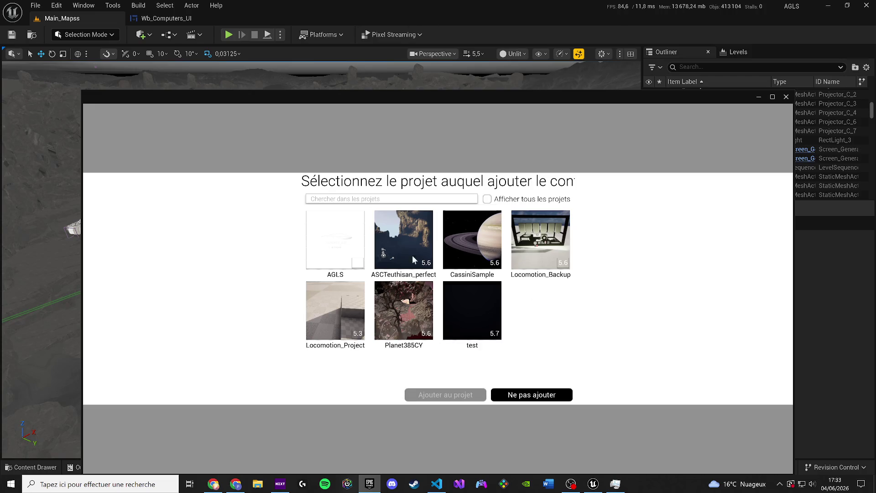
pyautogui.click(504, 199)
pyautogui.click(347, 242)
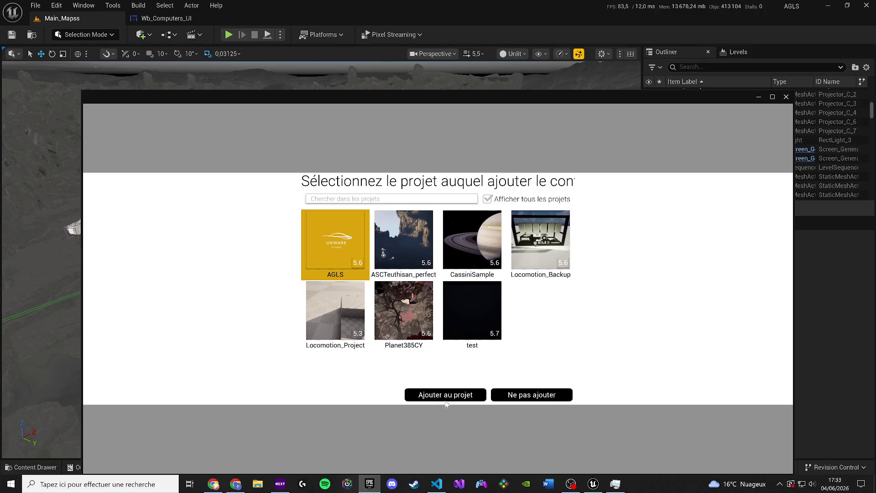
pyautogui.click(446, 400)
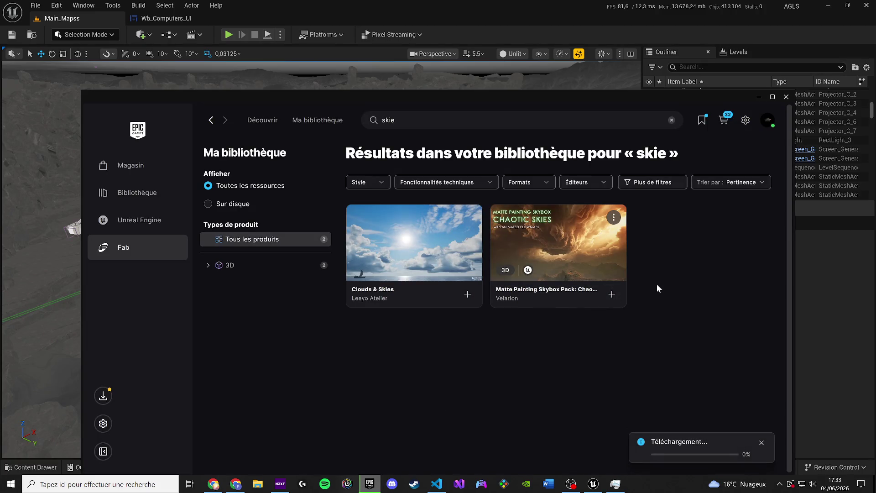
# - Flip through the Chaotic Skies preview images back to the golden storm shot, then minimize the launcher
pyautogui.click(565, 242)
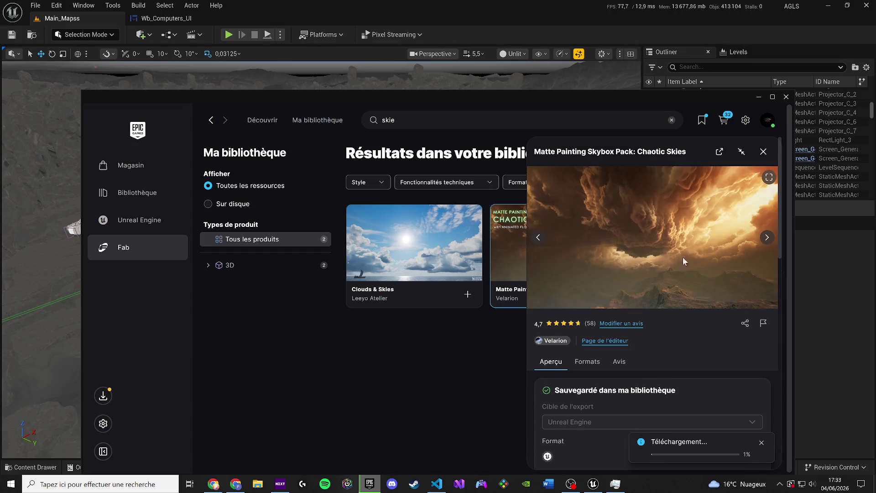
pyautogui.click(769, 237)
pyautogui.click(770, 237)
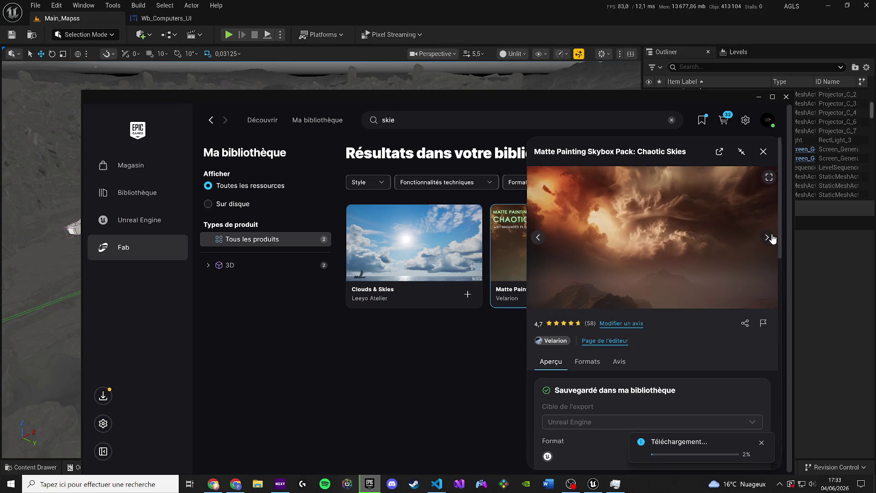
pyautogui.click(770, 238)
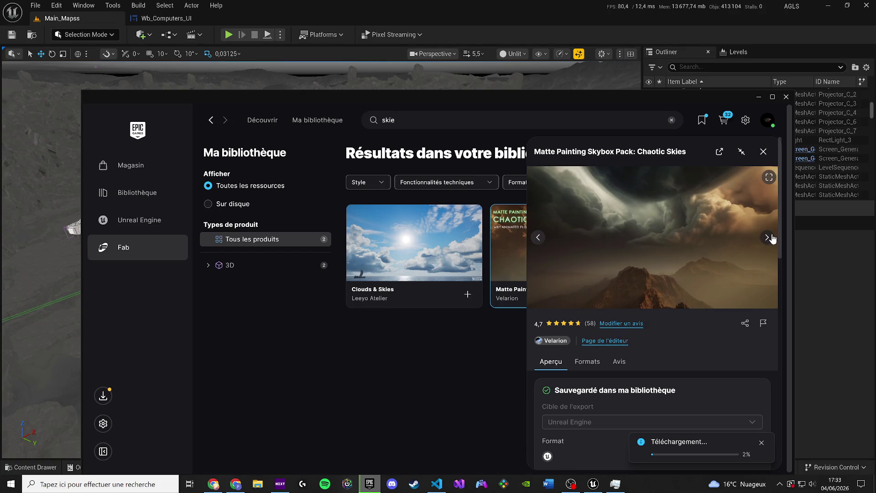
pyautogui.click(770, 238)
pyautogui.click(771, 237)
pyautogui.click(770, 237)
pyautogui.click(770, 237)
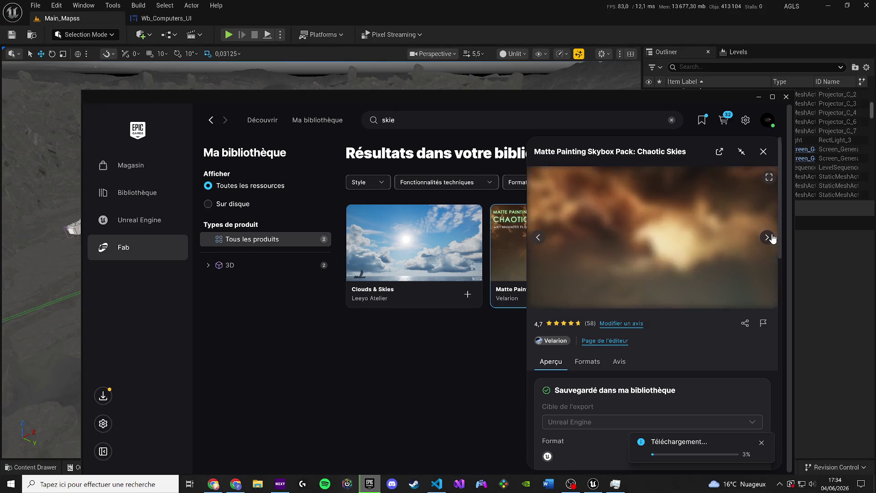
pyautogui.click(770, 237)
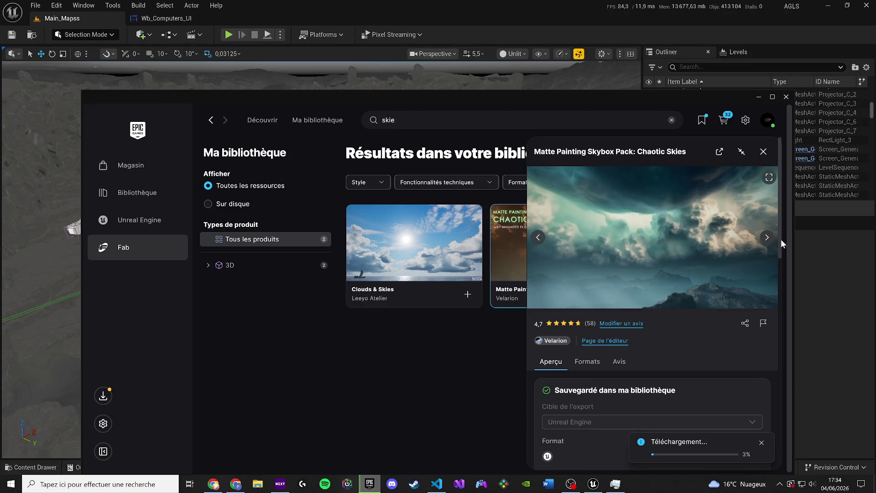
pyautogui.click(764, 239)
pyautogui.click(763, 240)
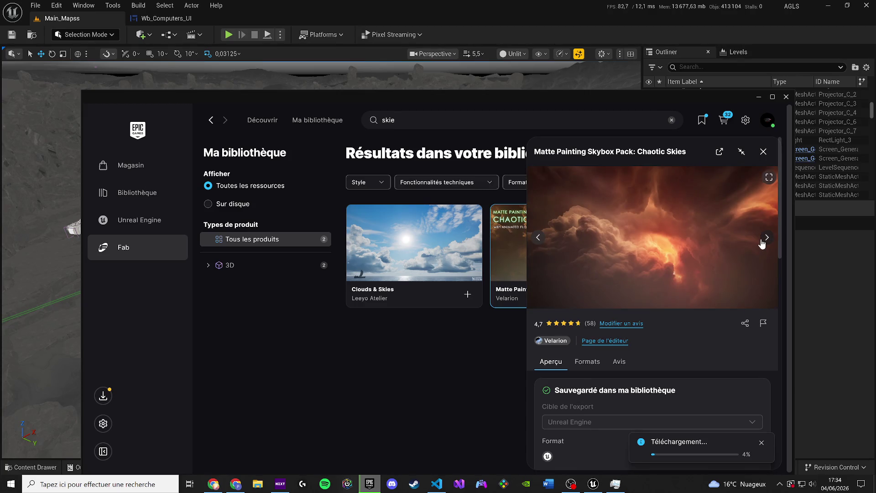
pyautogui.click(764, 245)
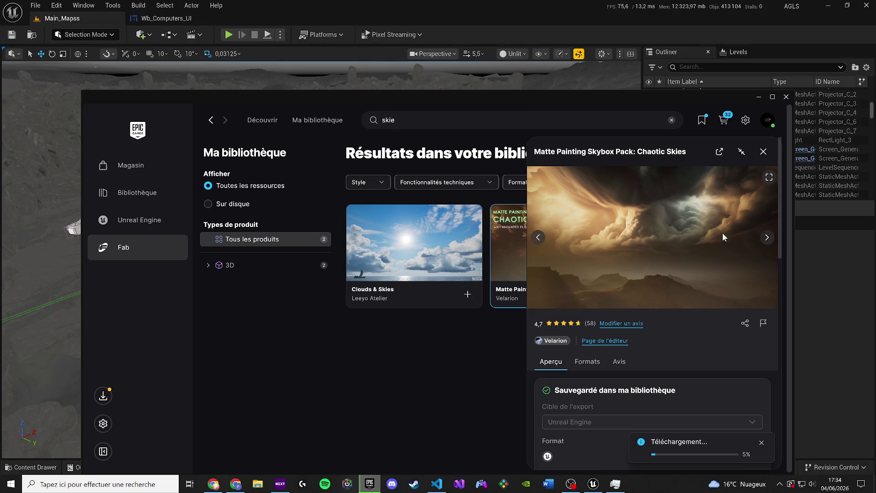
pyautogui.click(766, 239)
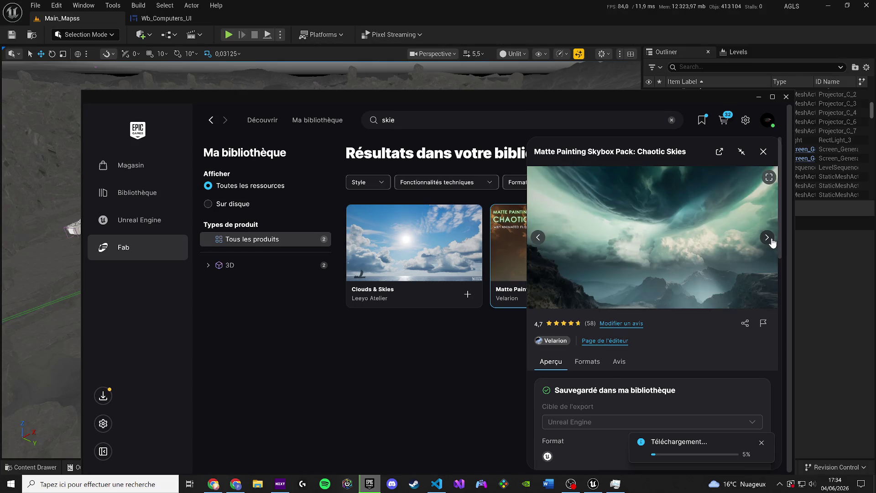
pyautogui.click(767, 239)
pyautogui.click(765, 238)
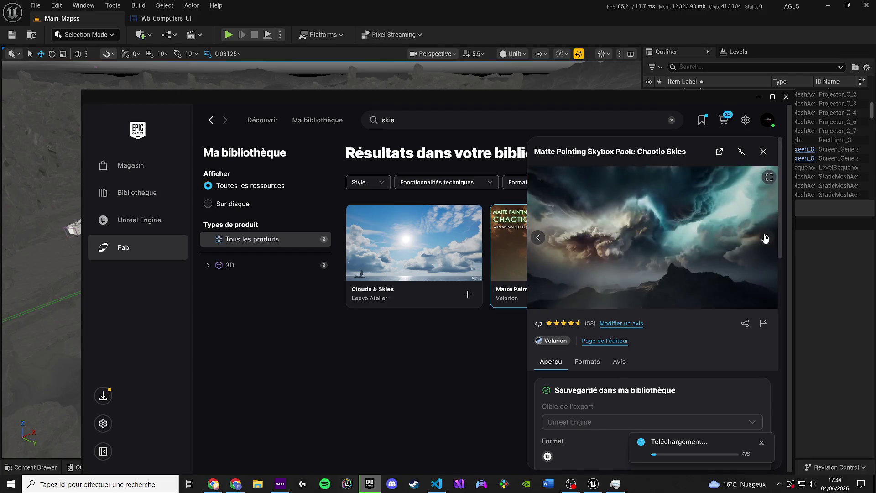
pyautogui.click(765, 238)
pyautogui.click(538, 240)
pyautogui.click(538, 241)
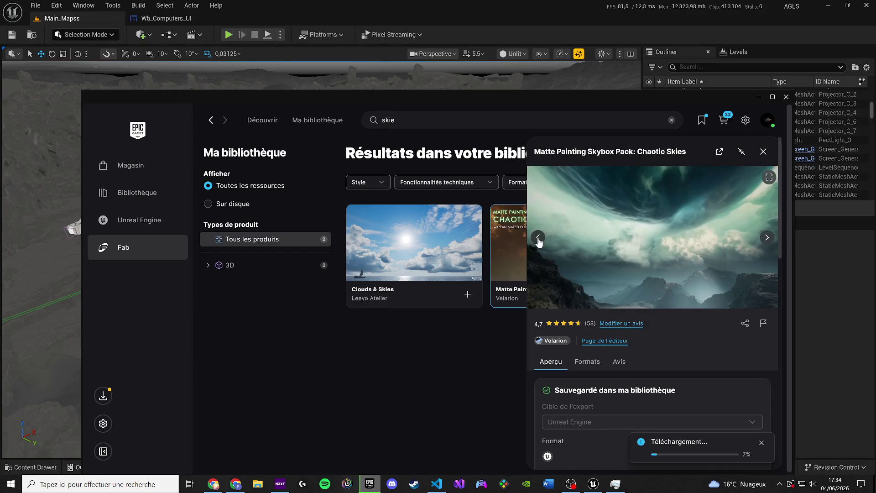
pyautogui.click(539, 240)
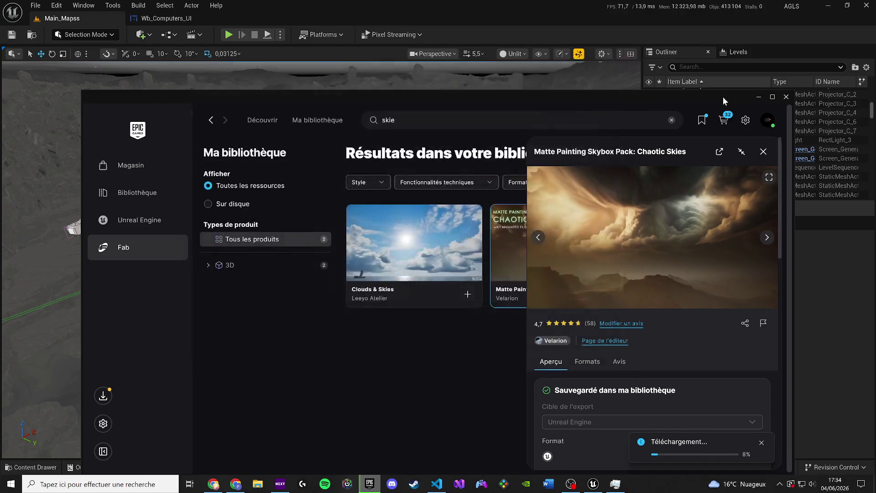
pyautogui.click(759, 97)
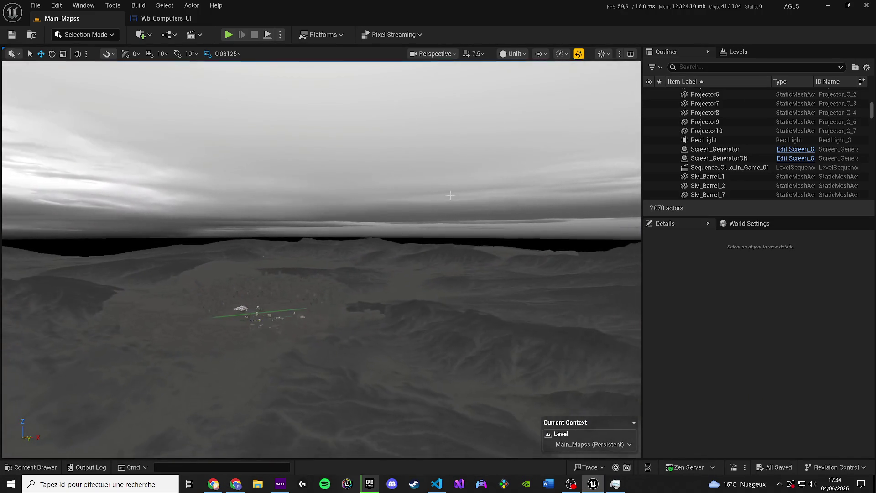
# - Delete the five Lighting folder actors, including SkyboxSphere and SkyLight, and save Main_Mapss
pyautogui.click(319, 136)
pyautogui.click(707, 159)
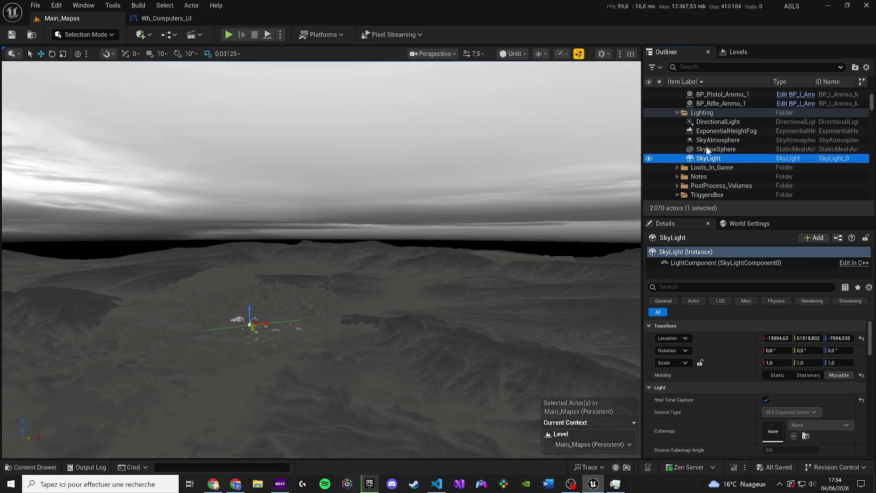
pyautogui.keyDown('shift'); pyautogui.click(717, 123); pyautogui.keyUp('shift')
pyautogui.press('Delete')
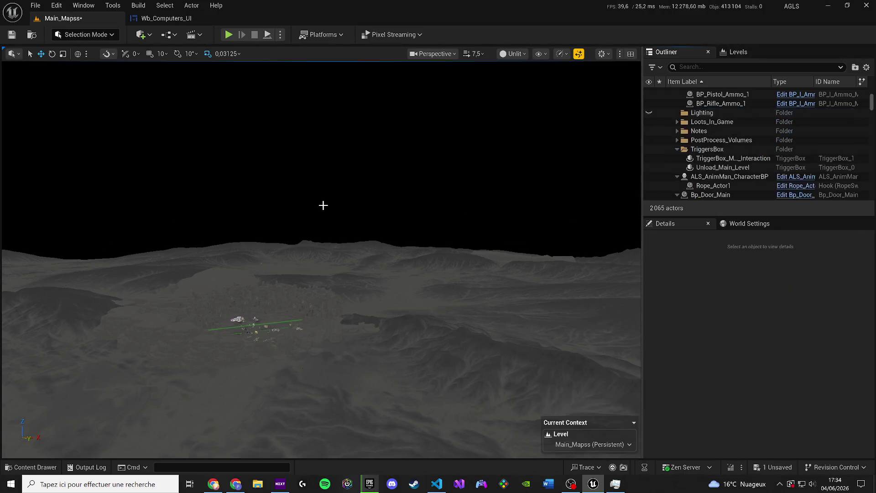
pyautogui.hotkey('ctrl', 's')
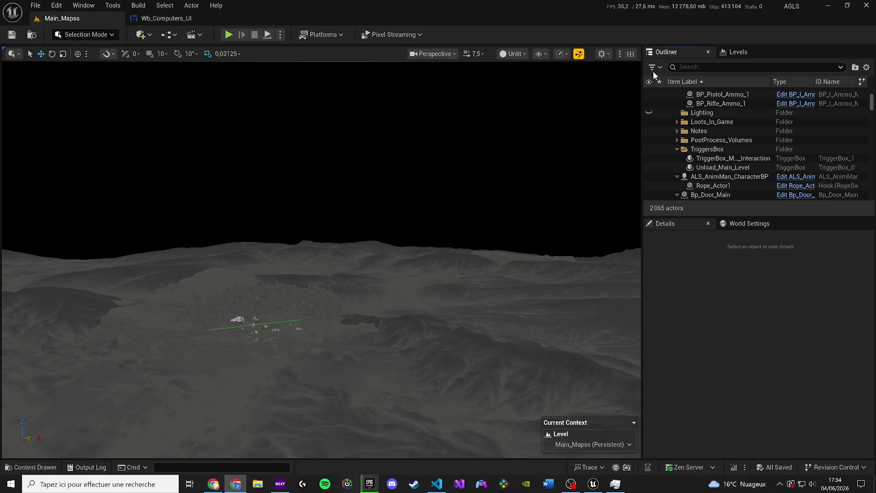
# - Switch the viewport to Lit, clear the Content Drawer search, and start a play test
pyautogui.click(505, 56)
pyautogui.click(536, 89)
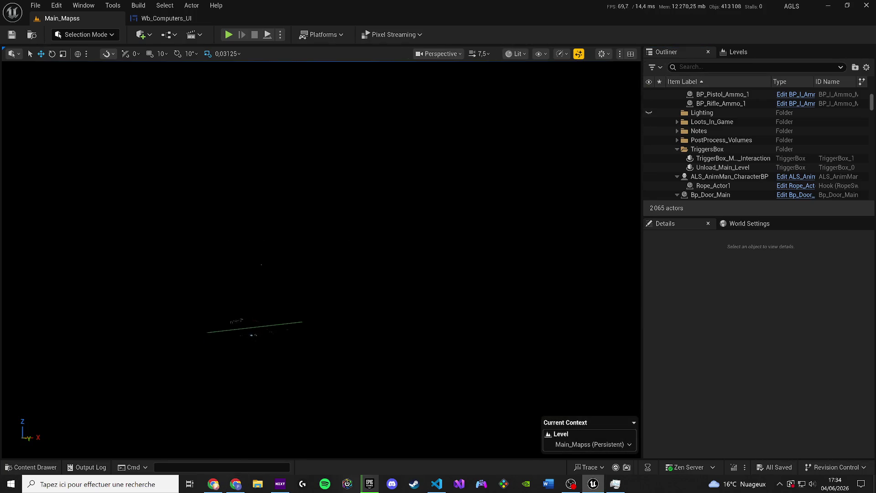
pyautogui.hotkey('ctrl', 'space')
pyautogui.hotkey('ctrl', 'a')
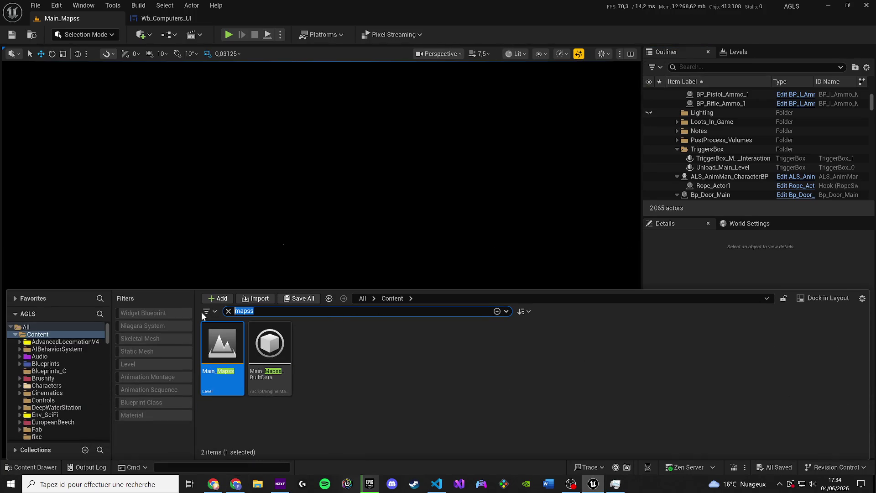
pyautogui.press('BackSpace')
pyautogui.moveTo(283, 289); pyautogui.dragTo(287, 339)
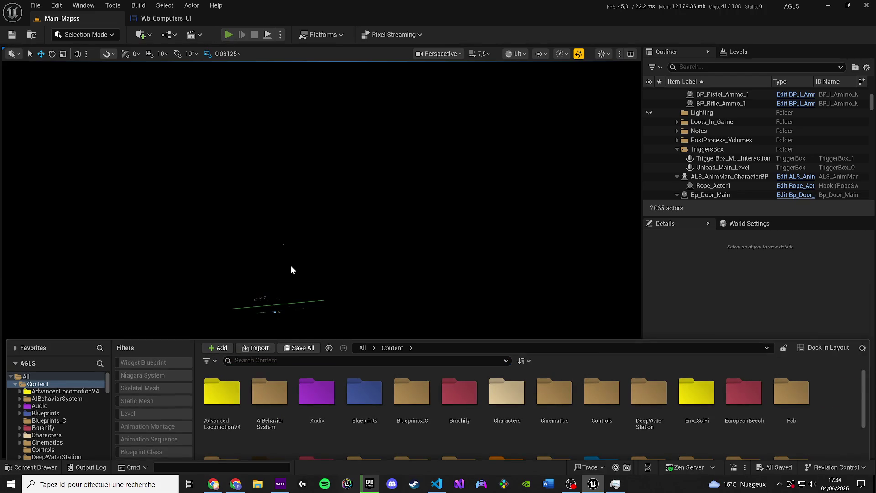
pyautogui.hotkey('alt', 'p')
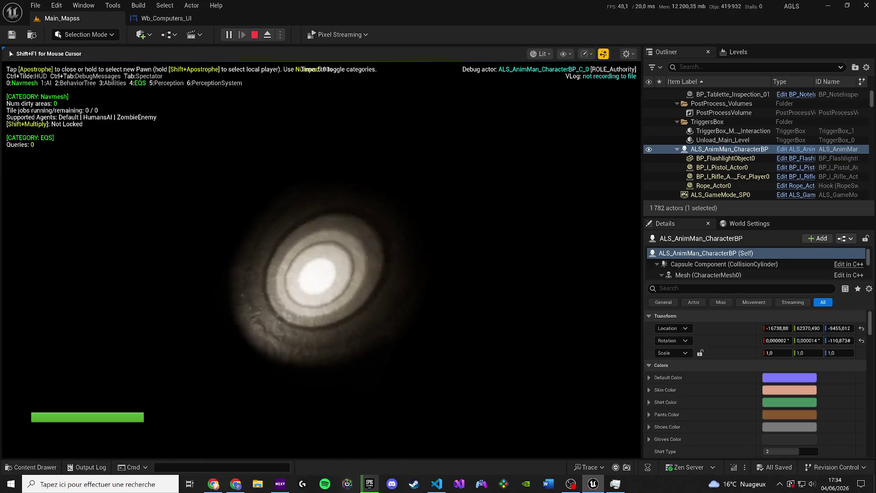
# - Walk the character forward in the play test and toggle wireframe and unlit views
pyautogui.press('w')
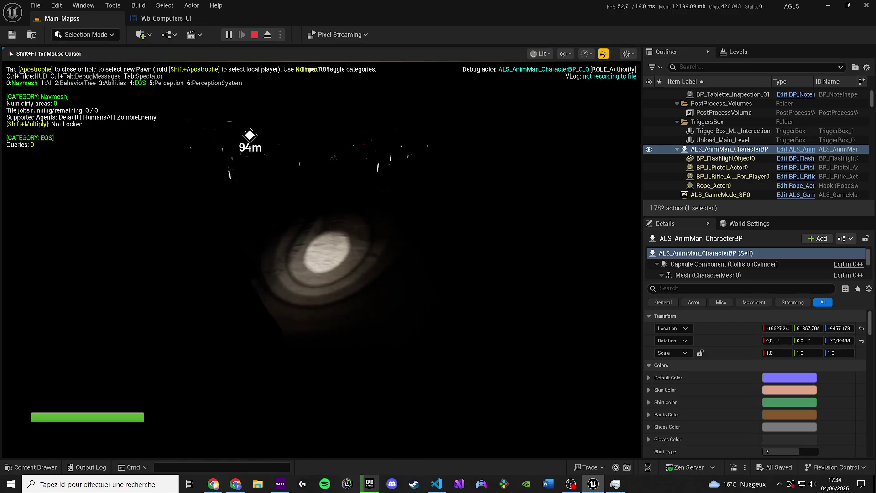
pyautogui.press('w')
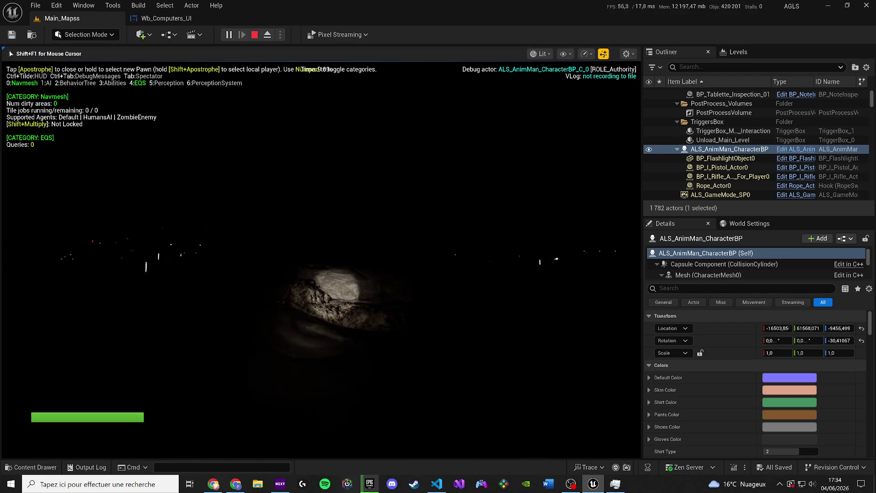
pyautogui.press('w')
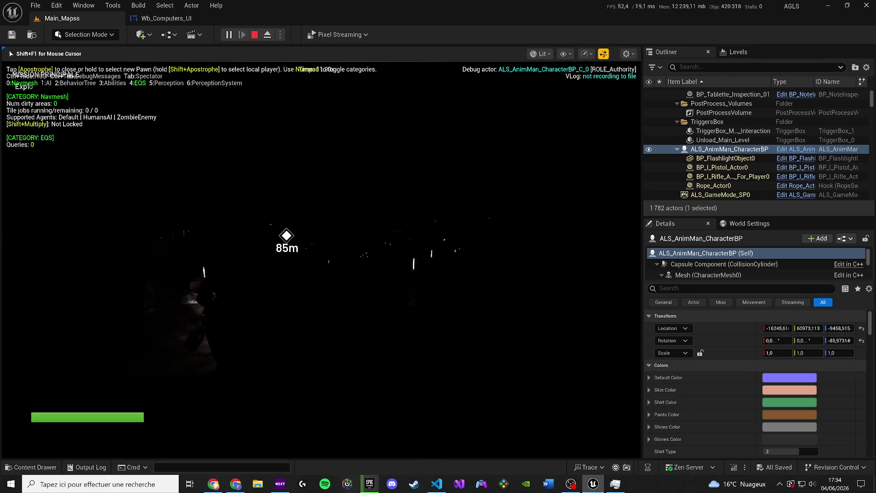
pyautogui.press('w')
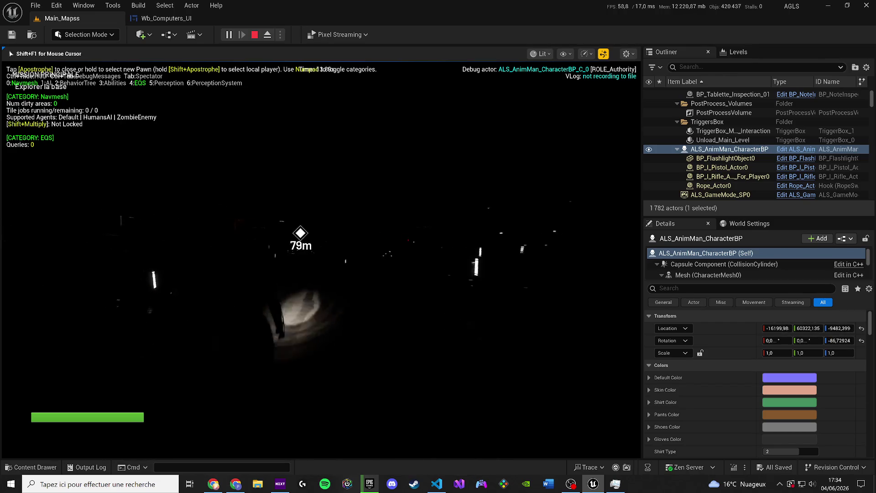
pyautogui.press('F1')
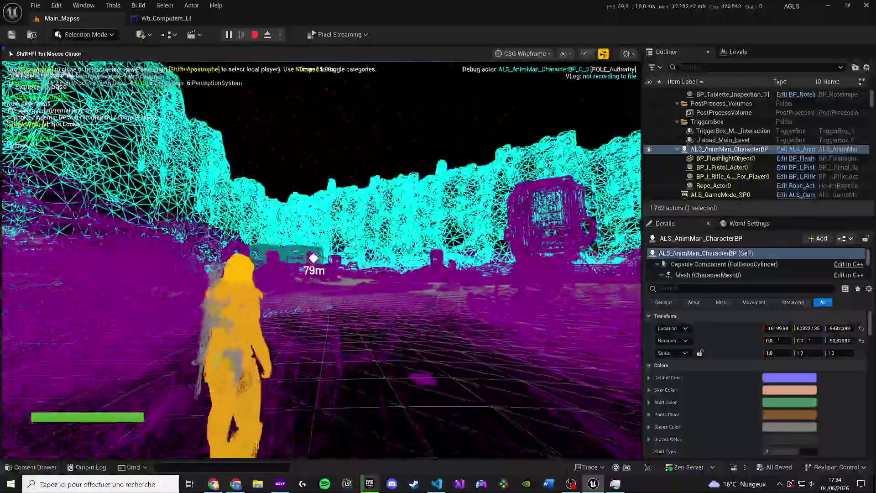
pyautogui.press('F2')
# - Eject from the player, set the viewport to Unlit, and fly toward the base buildings
pyautogui.hotkey('shift', 'F1')
pyautogui.press('super')
pyautogui.click(217, 257)
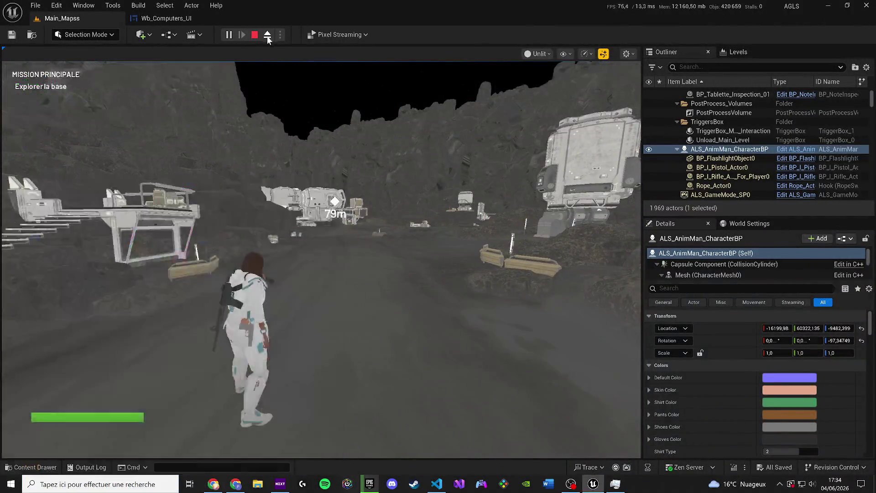
pyautogui.press('F8')
pyautogui.click(516, 54)
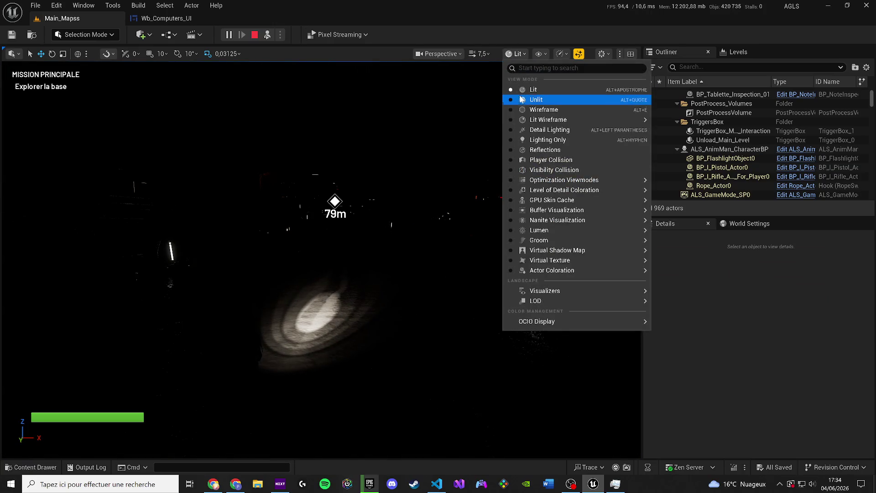
pyautogui.click(519, 96)
pyautogui.press('w')
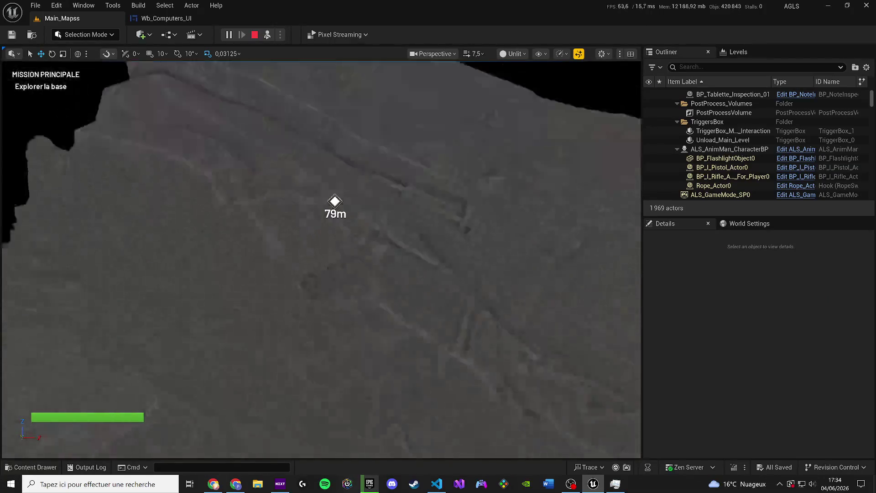
pyautogui.scroll(-2, 321, 259)
pyautogui.press('w')
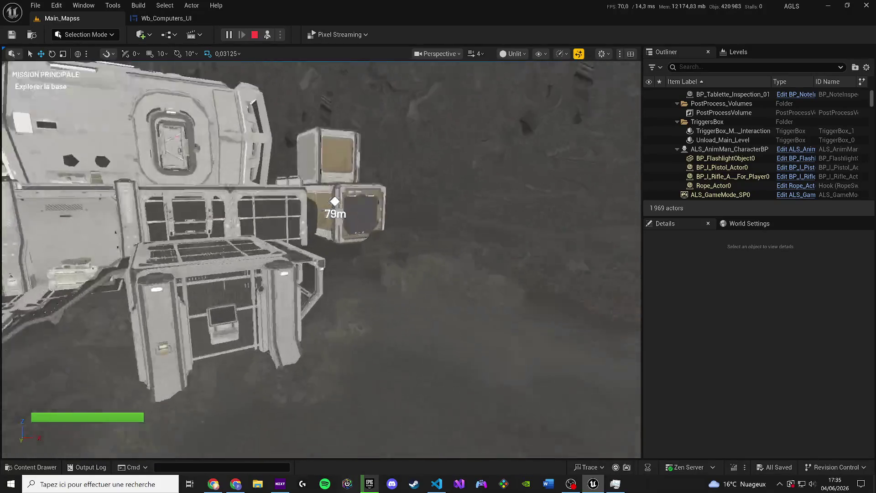
pyautogui.scroll(-2, 337, 201)
# - Possess the player briefly, stop the play session, and raise the camera above the base
pyautogui.click(266, 39)
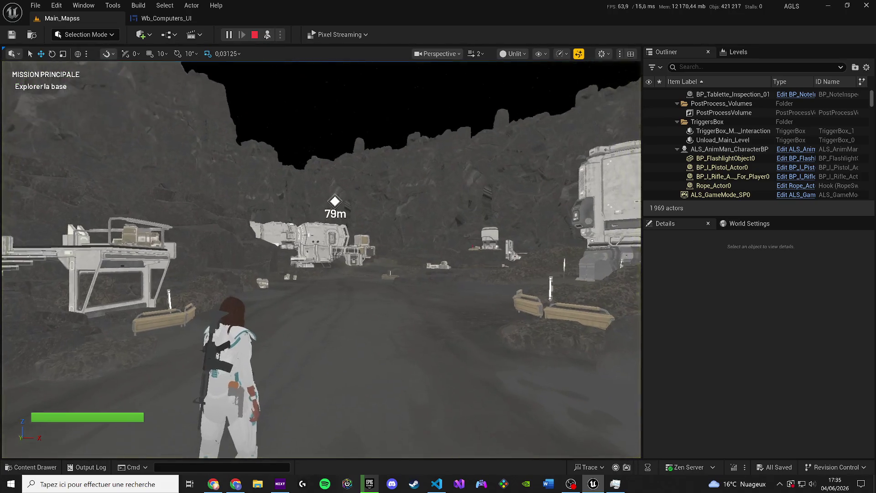
pyautogui.click(255, 35)
pyautogui.moveTo(281, 93)
pyautogui.mouseDown()
pyautogui.moveTo(280, 78)
pyautogui.moveTo(281, 109)
pyautogui.mouseUp()
pyautogui.scroll(5, 330, 191)
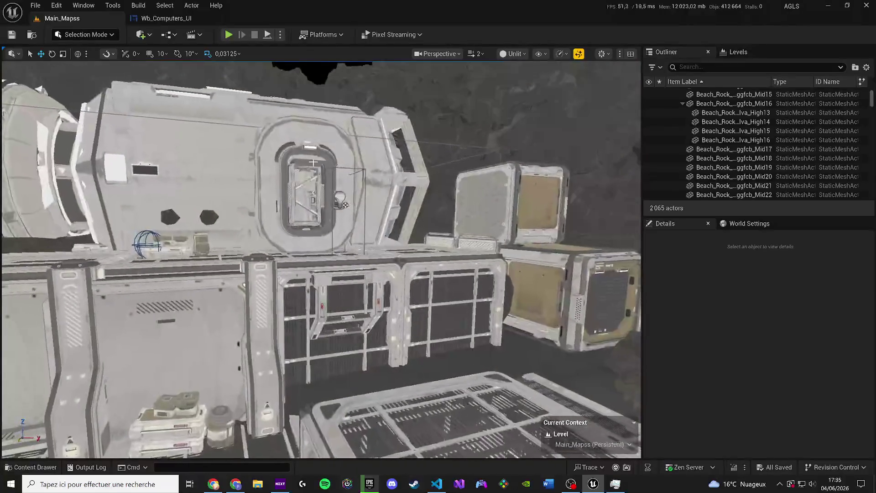
# - Open the Bp_Door_Main Blueprint, enlarging its graph and viewing its 3D preview
pyautogui.click(341, 203)
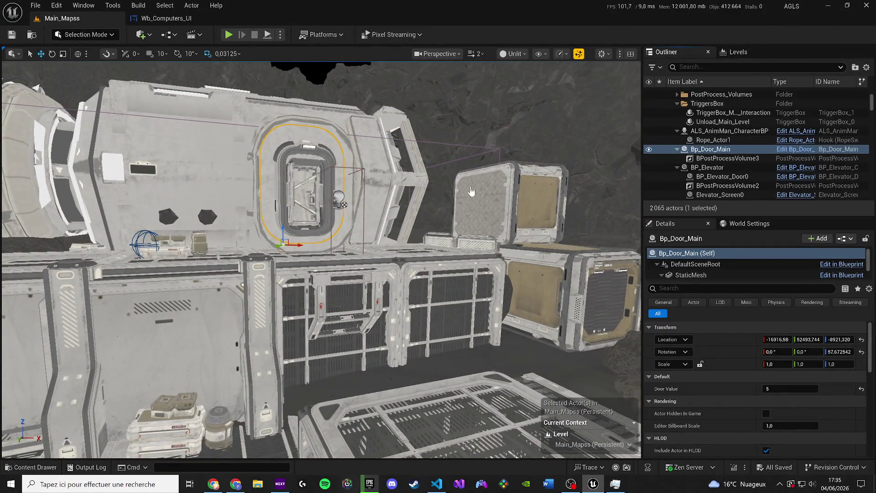
pyautogui.hotkey('ctrl', 'e')
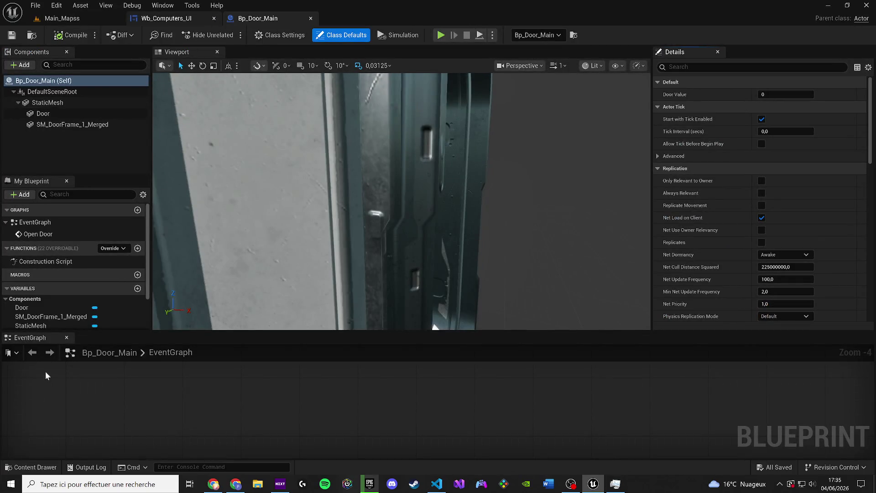
pyautogui.moveTo(30, 337)
pyautogui.mouseDown()
pyautogui.moveTo(280, 143)
pyautogui.moveTo(243, 59)
pyautogui.moveTo(267, 94)
pyautogui.mouseUp()
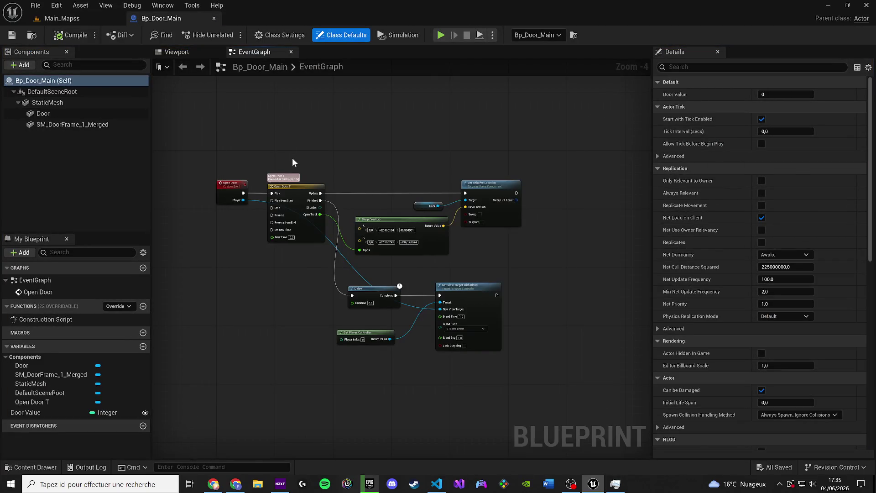
pyautogui.click(176, 52)
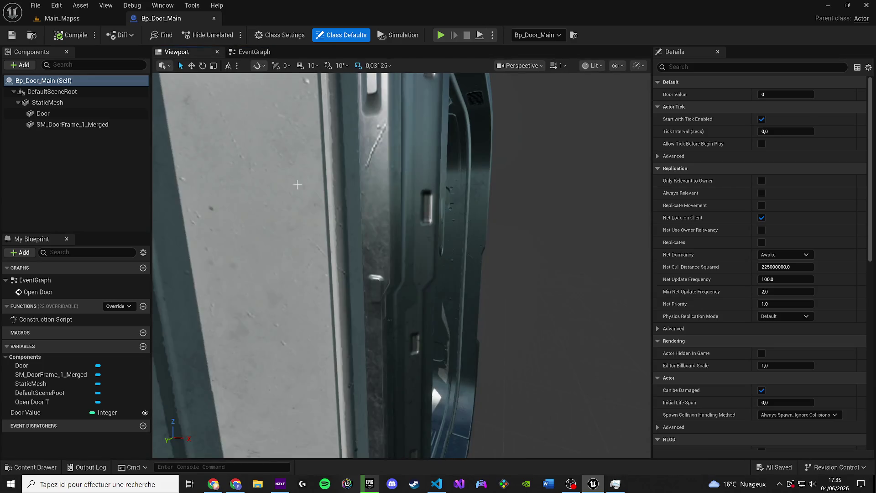
# - Back in Main_Mapss, frame and hide the door, then open the Main_Button Blueprint
pyautogui.click(62, 18)
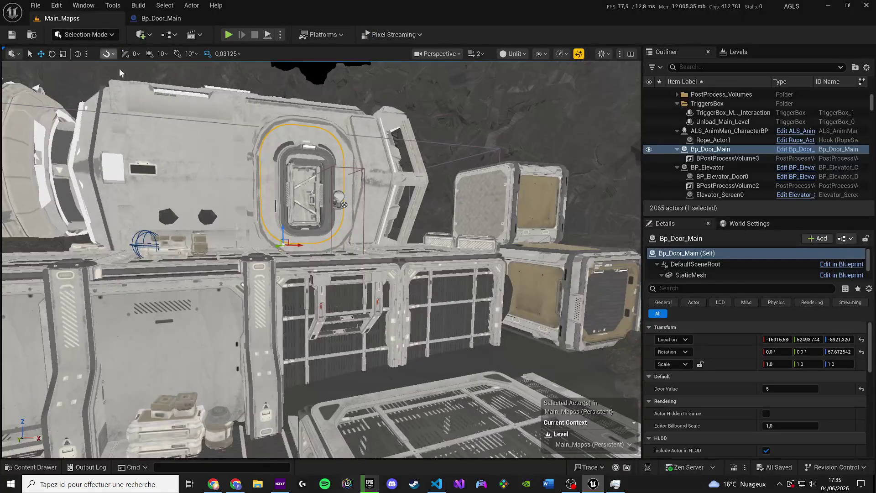
pyautogui.press('f')
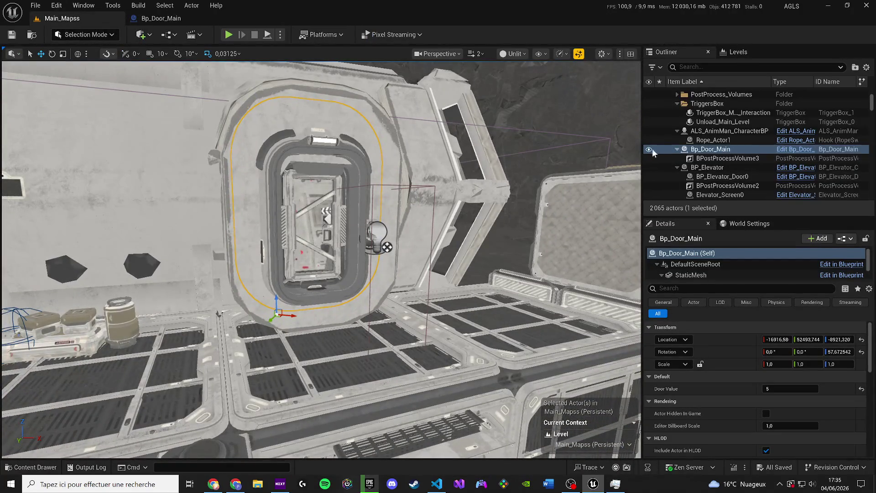
pyautogui.click(649, 149)
pyautogui.click(378, 235)
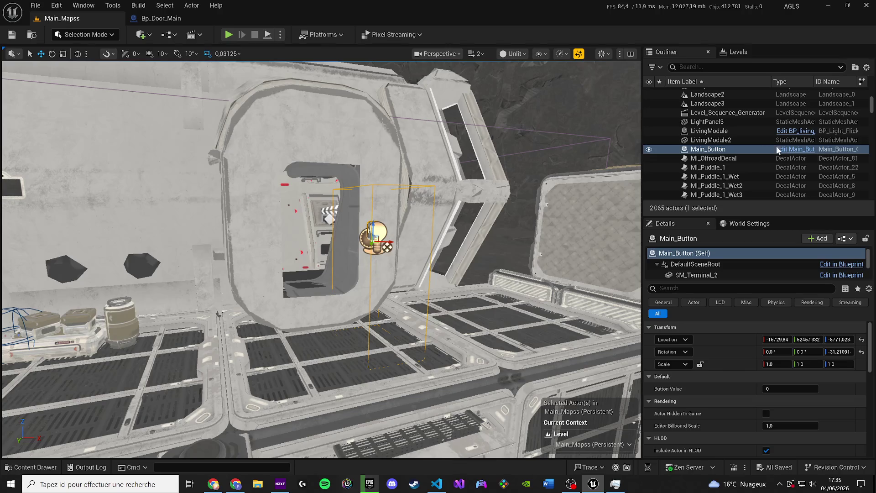
pyautogui.hotkey('ctrl', 'e')
# - Undo the stray LivingModule selection and door hiding, keeping the door visible, then show Main_Button
pyautogui.click(86, 21)
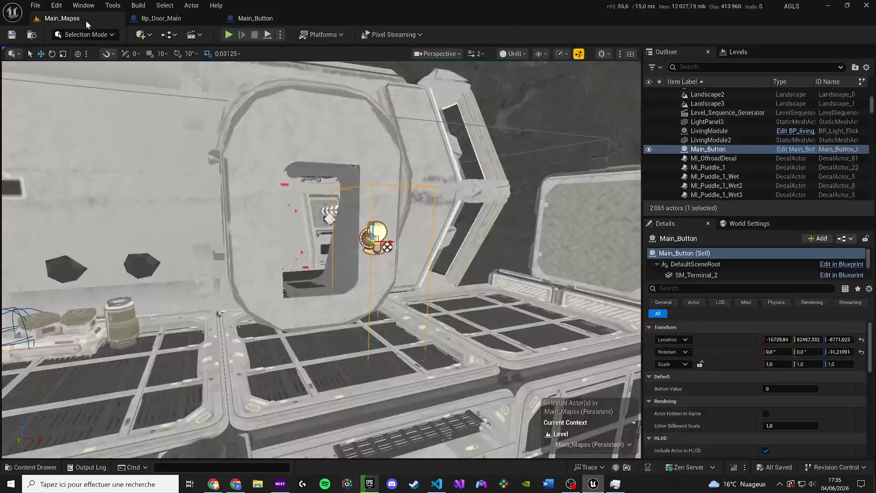
pyautogui.click(570, 143)
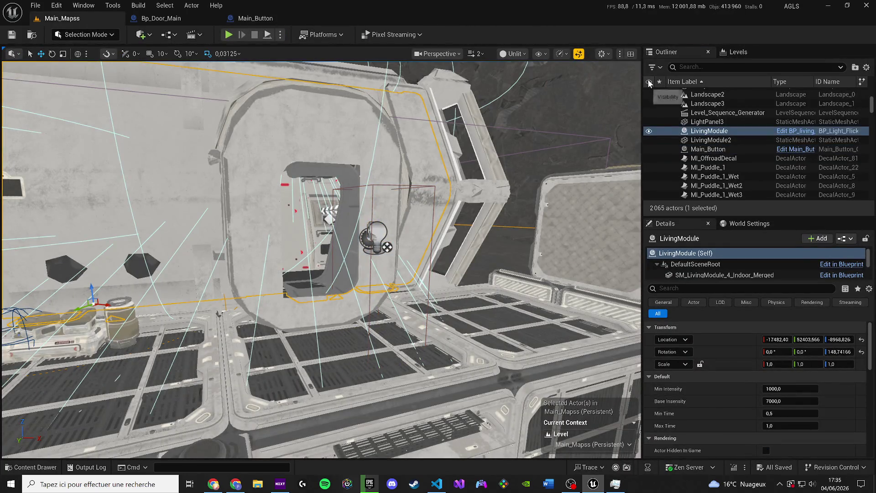
pyautogui.scroll(15, 712, 137)
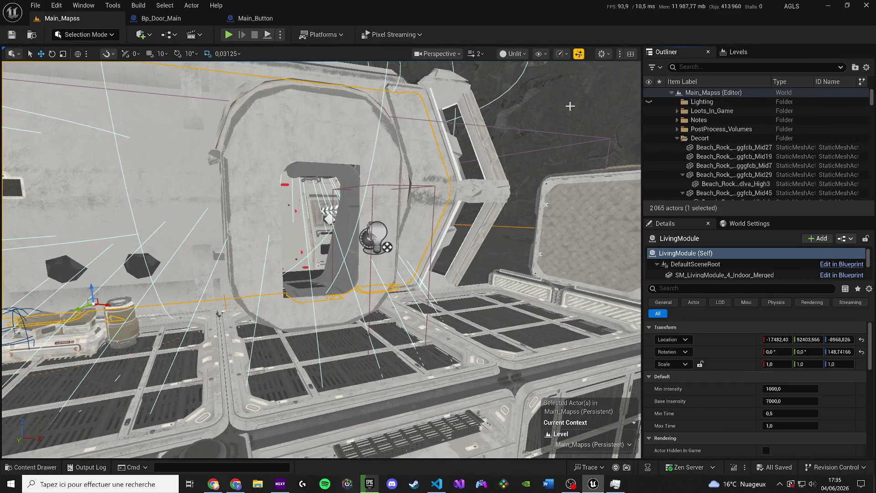
pyautogui.click(314, 208)
pyautogui.scroll(-3, 313, 208)
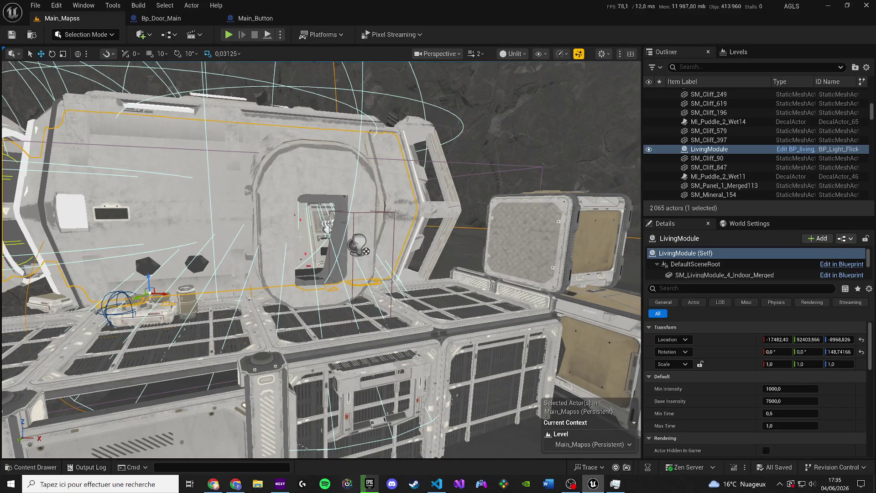
pyautogui.hotkey('ctrl', 'z')
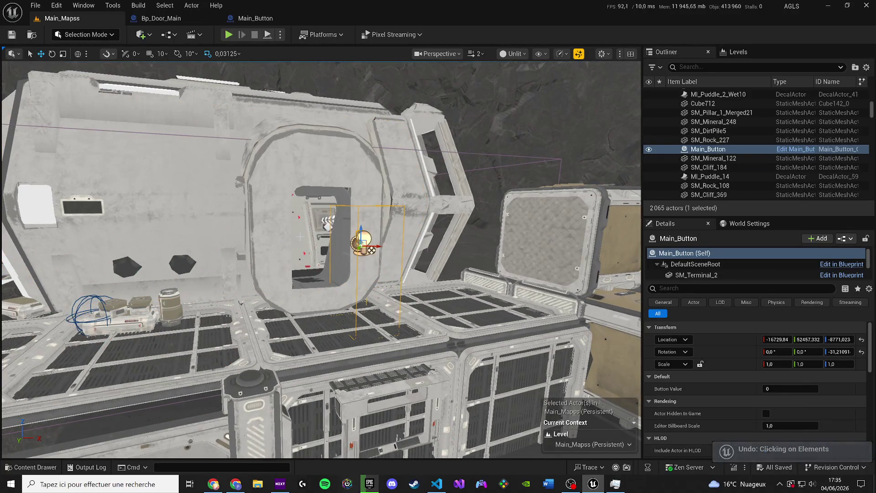
pyautogui.hotkey('ctrl', 'z')
pyautogui.hotkey('ctrl', 'z')
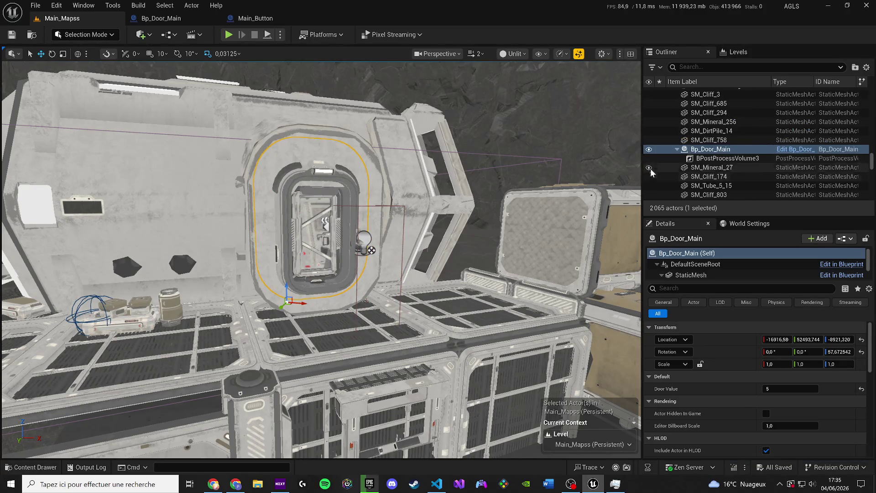
pyautogui.click(649, 149)
pyautogui.click(649, 149)
pyautogui.click(250, 18)
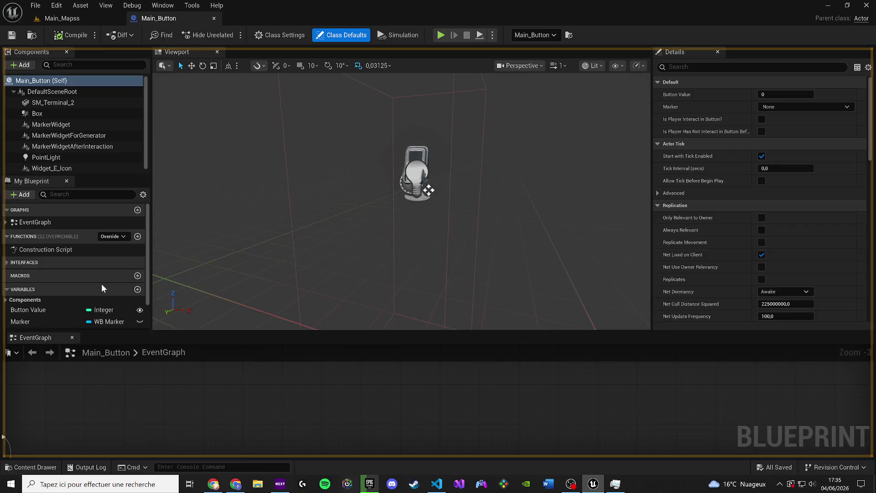
# - Select the MarkerWidget component and inspect its WB_Marker widget class
pyautogui.moveTo(30, 337)
pyautogui.mouseDown()
pyautogui.moveTo(275, 35)
pyautogui.moveTo(261, 60)
pyautogui.mouseUp()
pyautogui.click(180, 52)
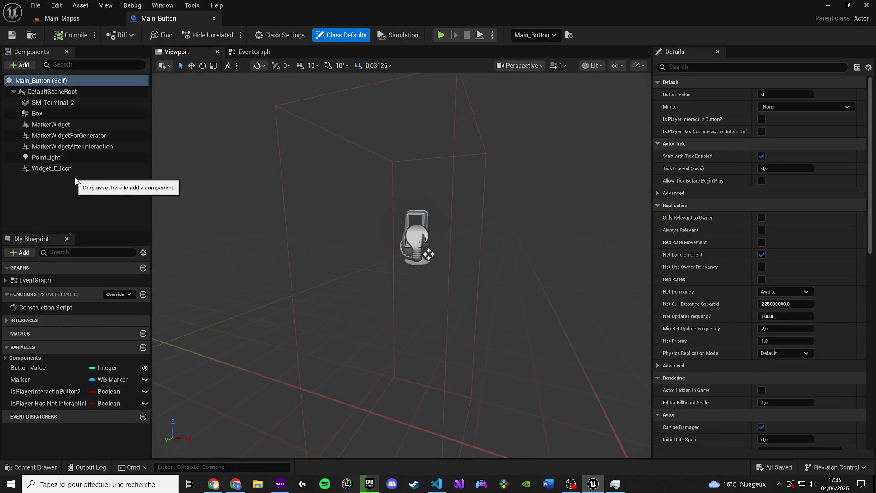
pyautogui.click(69, 124)
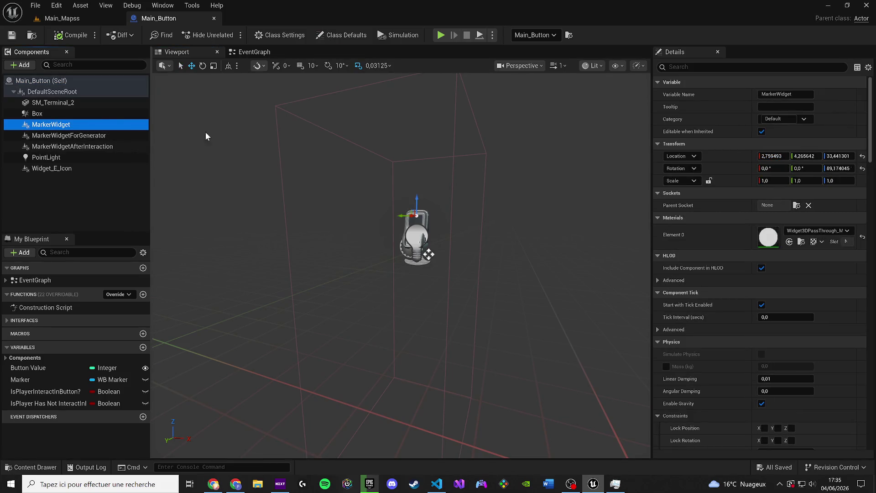
pyautogui.scroll(-3, 809, 331)
pyautogui.scroll(-10, 808, 330)
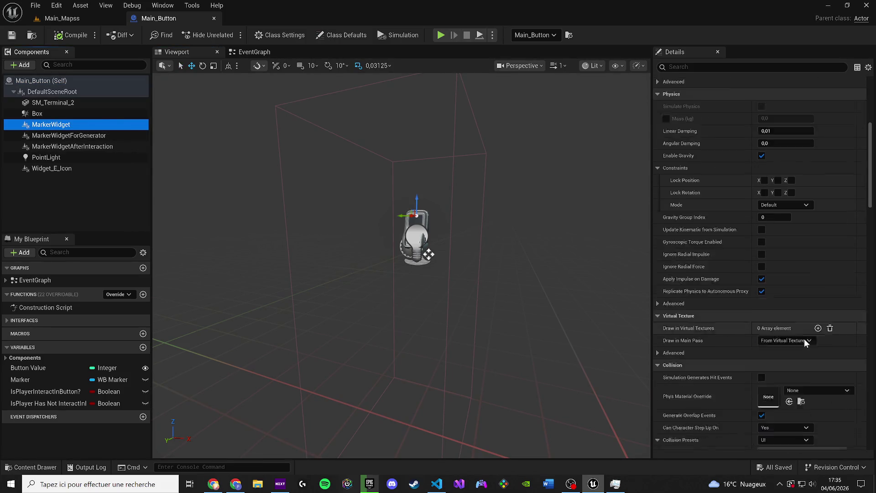
pyautogui.scroll(-15, 817, 337)
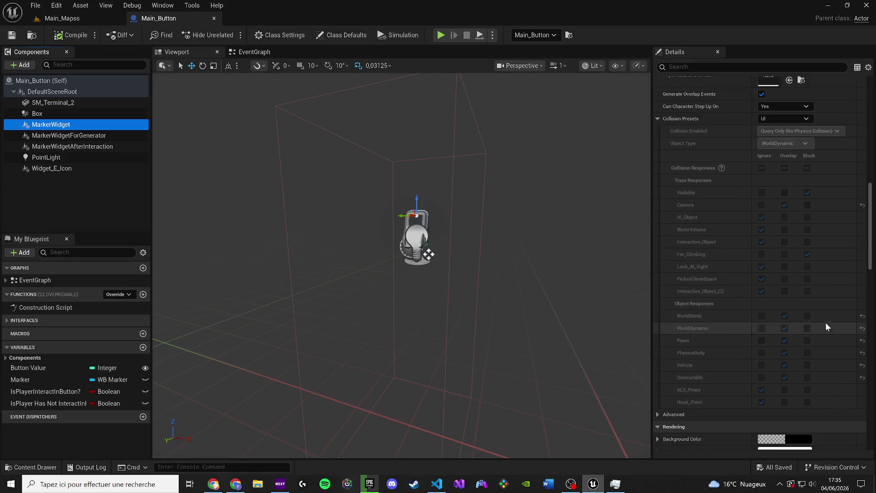
pyautogui.scroll(-1, 864, 319)
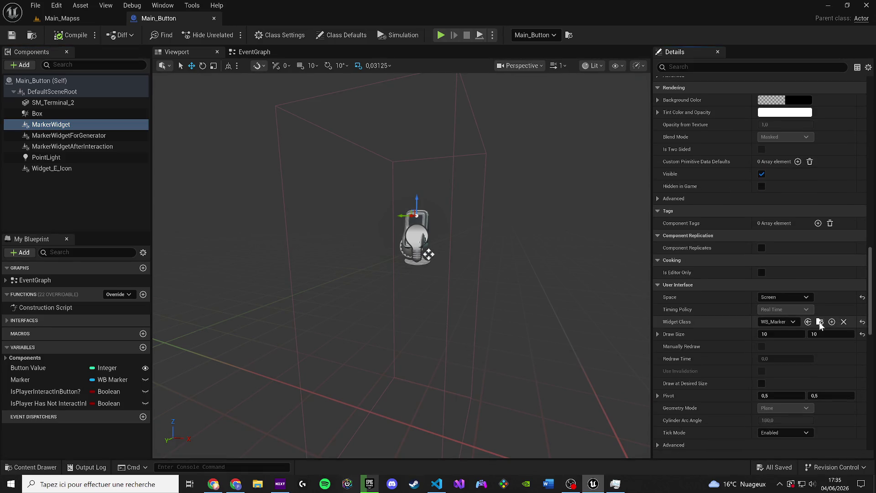
pyautogui.hotkey('ctrl', 'space')
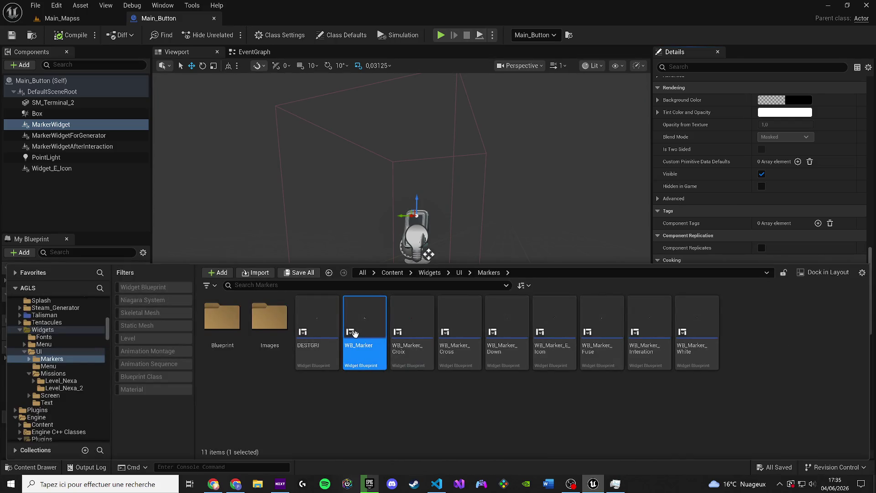
pyautogui.doubleClick(356, 338)
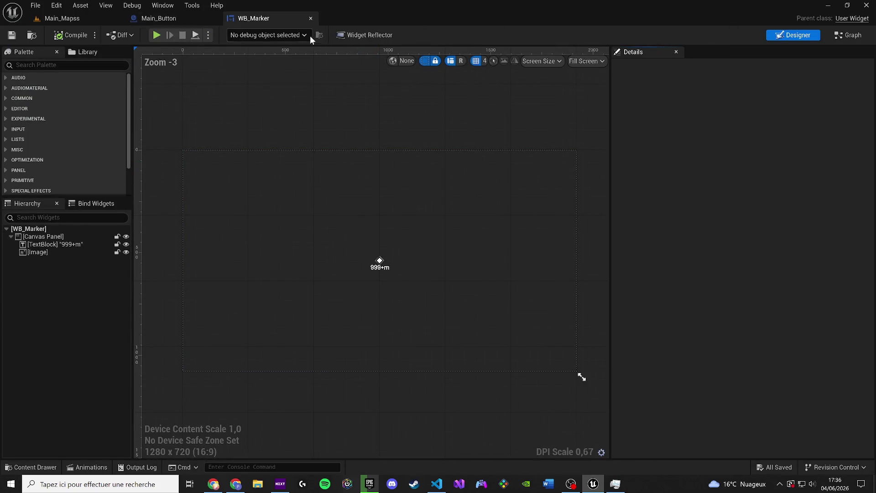
pyautogui.click(160, 22)
# - Save the Main_Button Blueprint with MarkerWidget's draw size at 1 × 1
pyautogui.moveTo(628, 272); pyautogui.dragTo(499, 290)
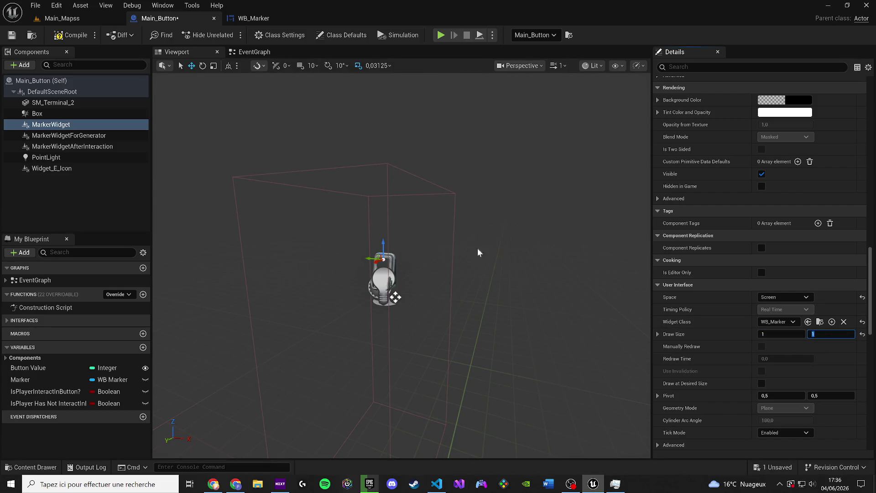
pyautogui.click(11, 35)
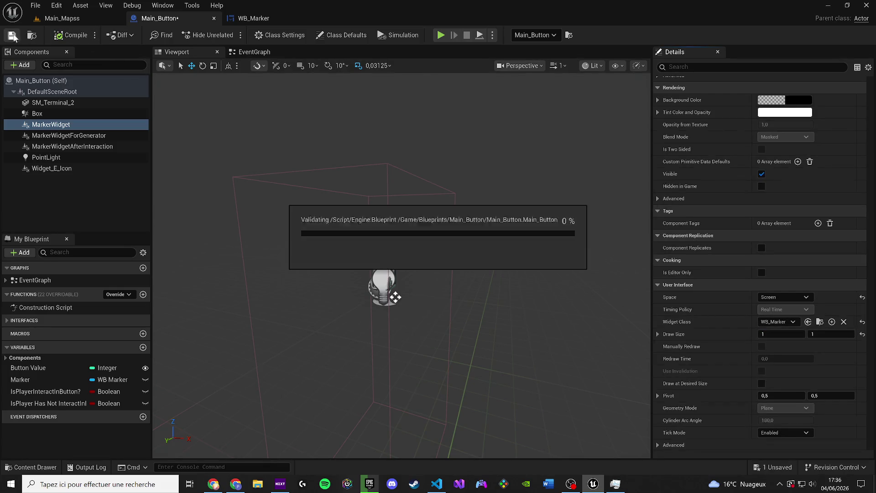
pyautogui.click(62, 18)
# - Start a play test, then select the 999+m text block in the WB_Marker designer
pyautogui.click(228, 35)
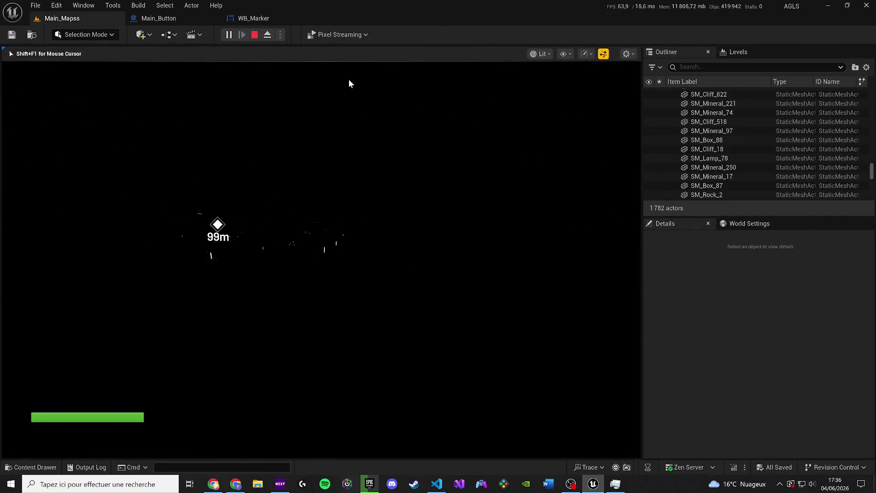
pyautogui.click(254, 18)
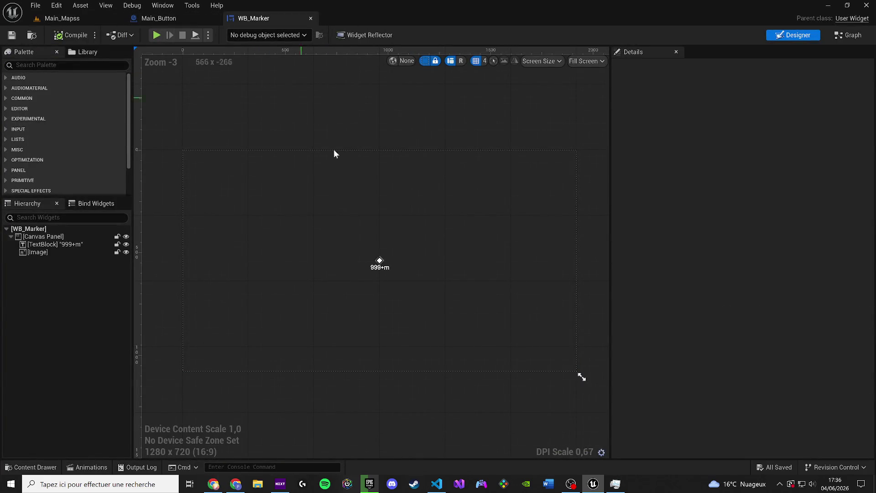
pyautogui.click(388, 274)
pyautogui.scroll(5, 390, 270)
pyautogui.click(332, 262)
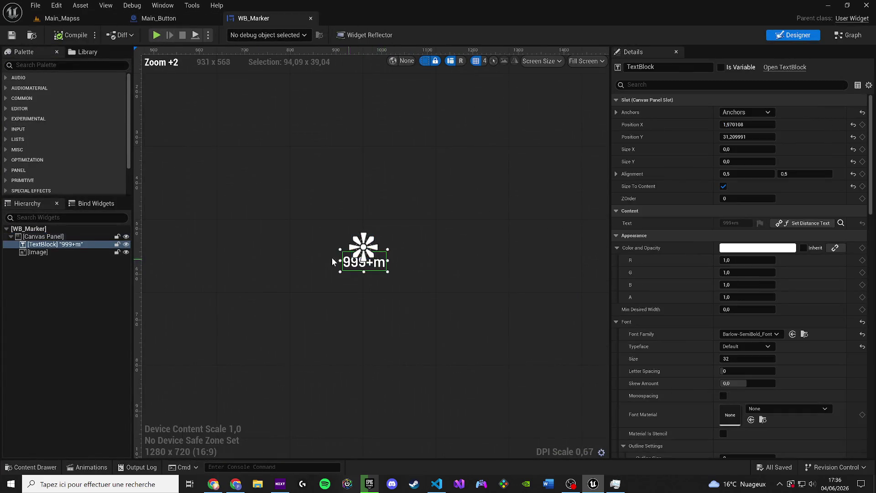
pyautogui.keyDown('ctrl'); pyautogui.click(54, 253); pyautogui.keyUp('ctrl')
pyautogui.scroll(4, 397, 254)
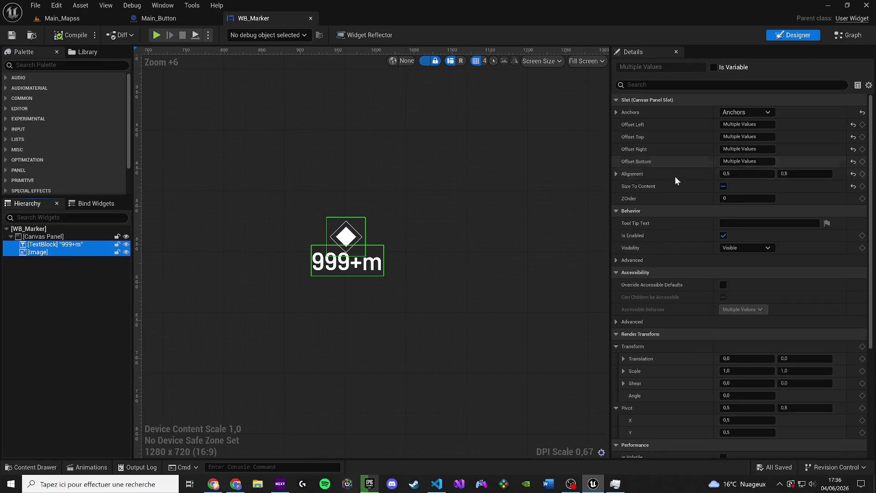
pyautogui.click(63, 249)
pyautogui.scroll(3, 448, 229)
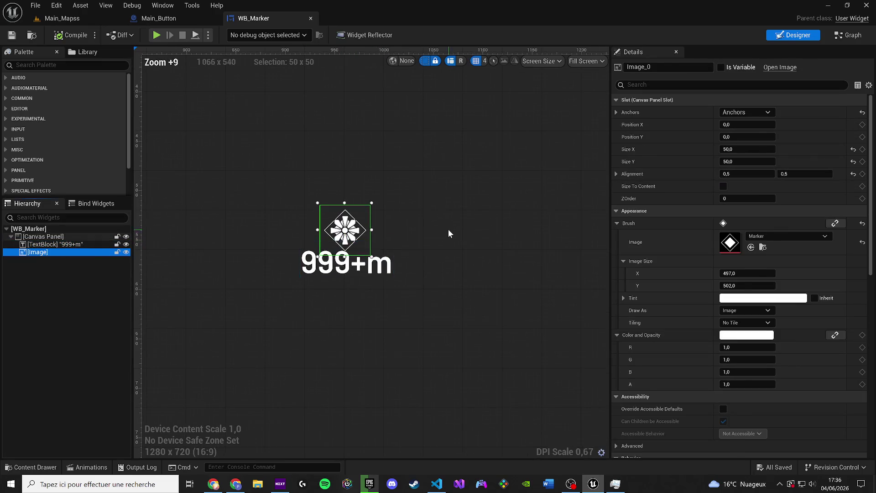
pyautogui.scroll(1, 386, 227)
pyautogui.click(360, 264)
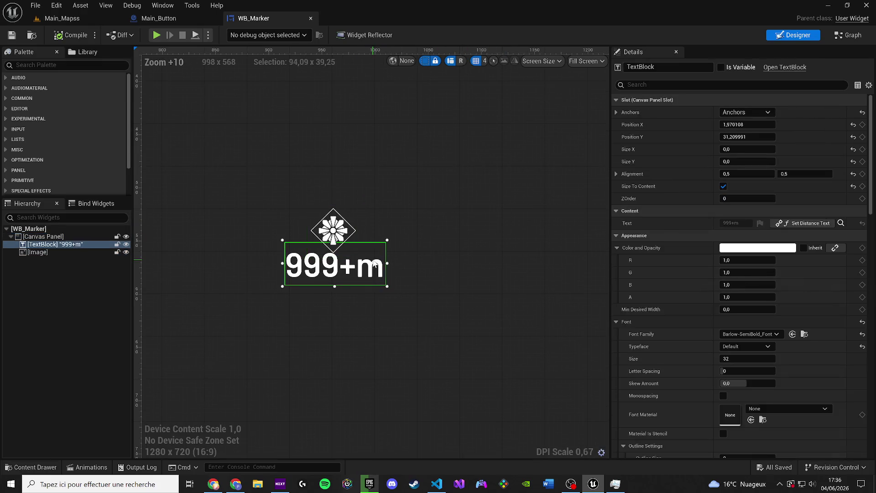
# - Set the 999+m distance text's font size to 10 and return to Main_Mapss
pyautogui.click(741, 149)
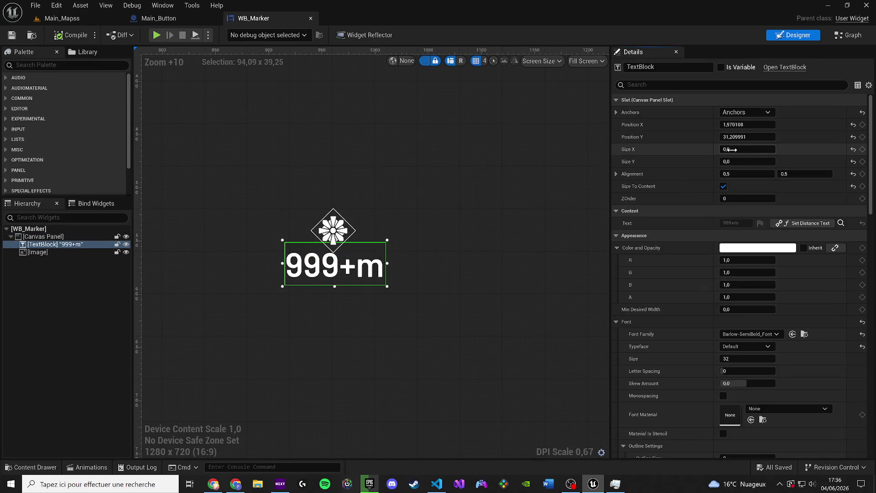
pyautogui.click(397, 286)
pyautogui.click(365, 267)
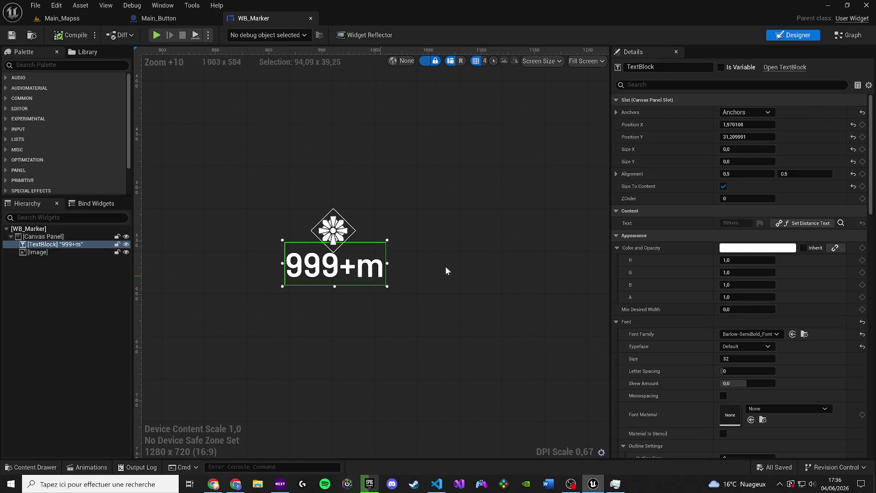
pyautogui.click(442, 280)
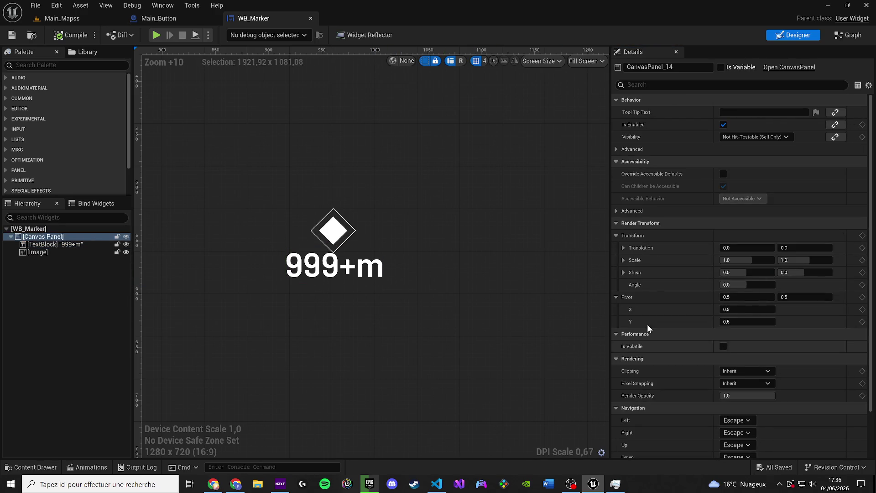
pyautogui.click(352, 278)
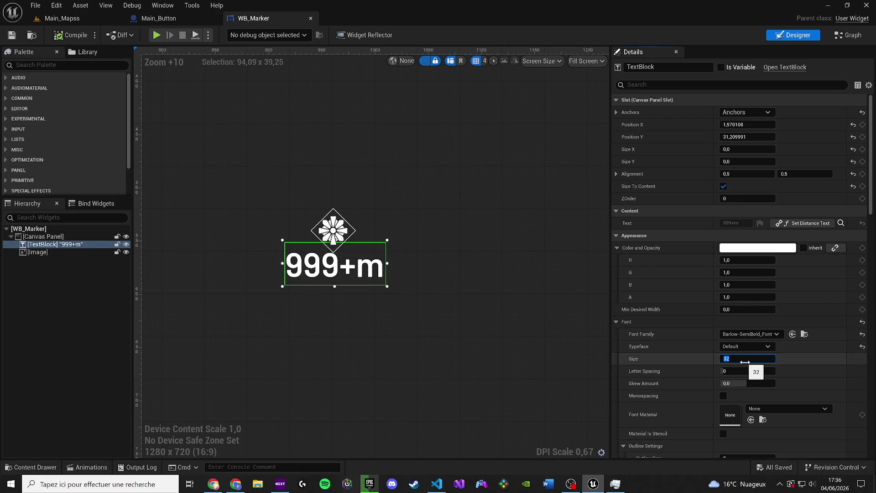
pyautogui.write('10')
pyautogui.press('Return')
pyautogui.click(551, 351)
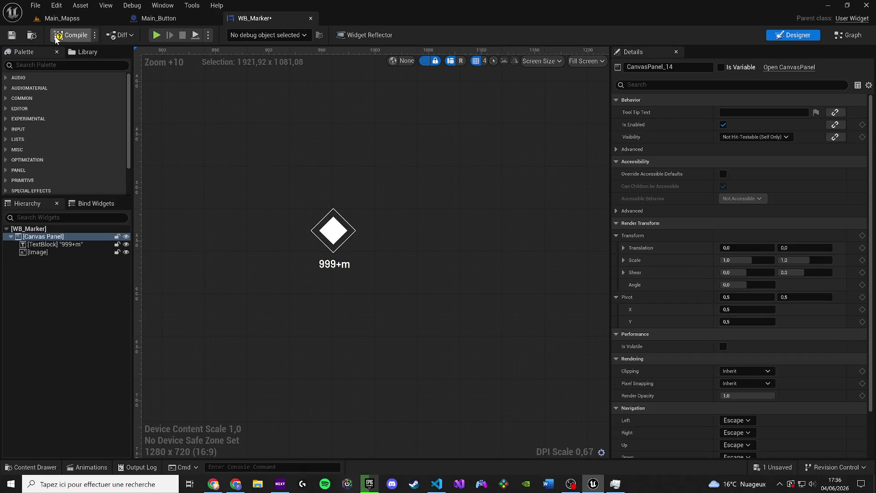
pyautogui.click(90, 20)
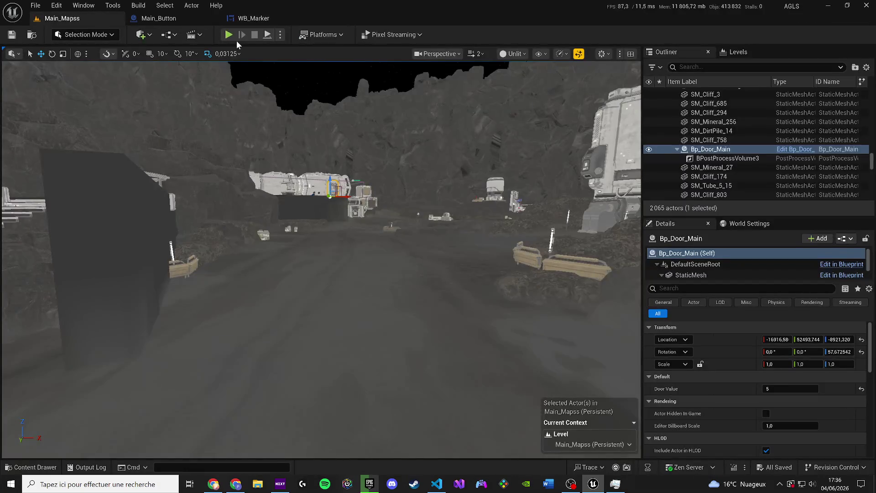
# - Run a quick play test, then change the WB_Marker distance text's font size to 25
pyautogui.hotkey('alt', 'p')
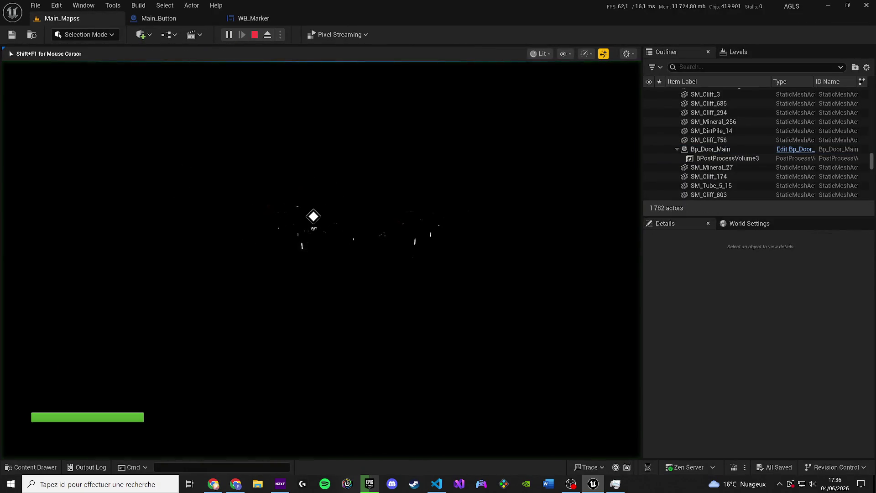
pyautogui.press('Escape')
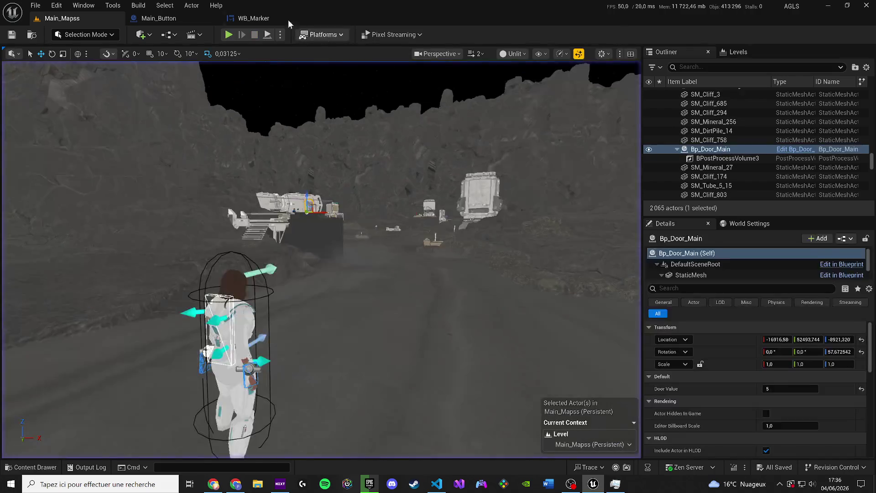
pyautogui.click(283, 20)
pyautogui.hotkey('ctrl', 'z')
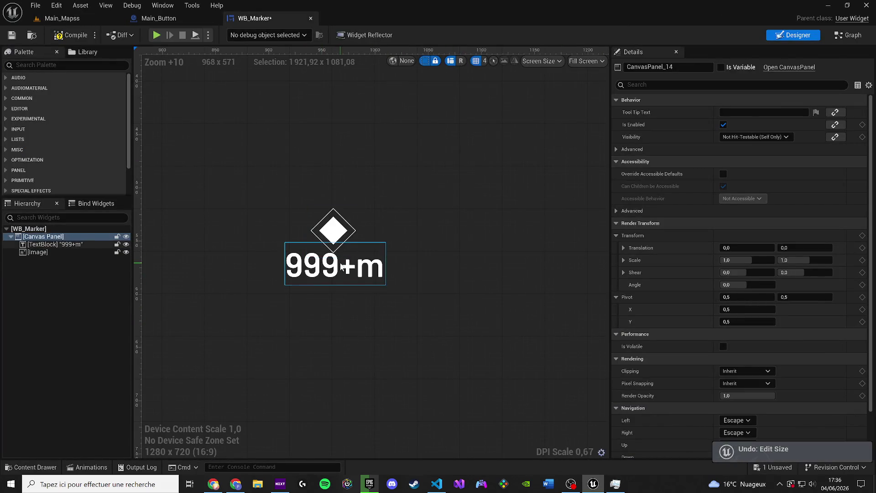
pyautogui.click(347, 269)
pyautogui.click(739, 360)
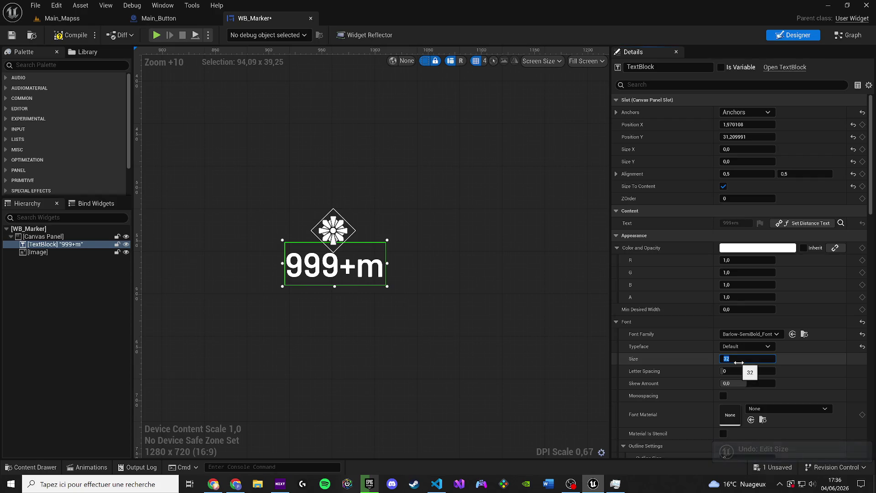
pyautogui.write('25')
pyautogui.press('Return')
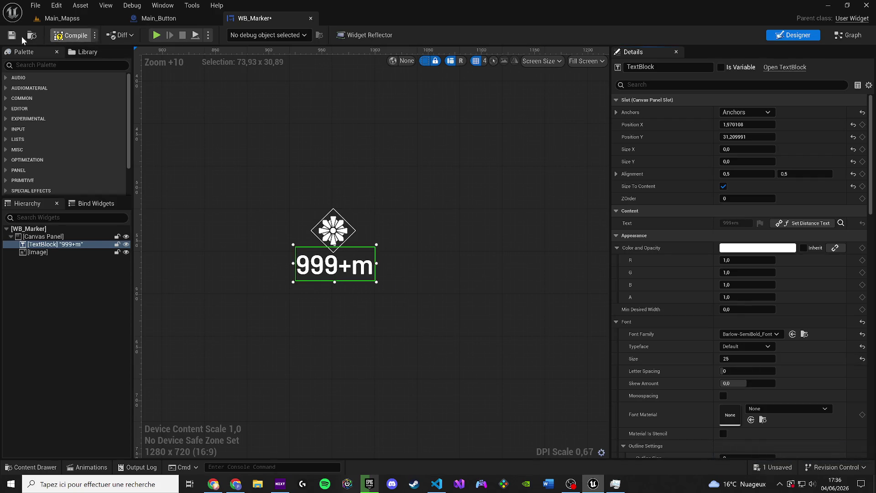
pyautogui.click(48, 21)
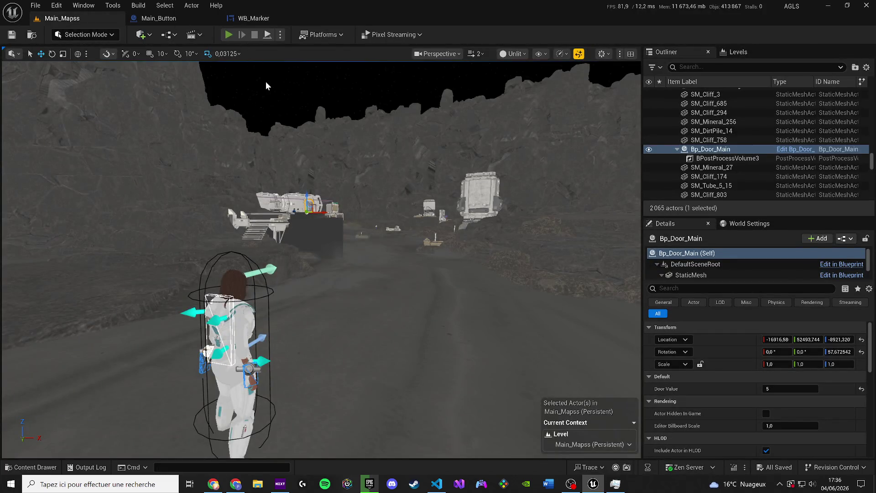
# - Start a play-test of Main_Mapss in Unlit view and run past the white structures to the desk
pyautogui.hotkey('alt', 'p')
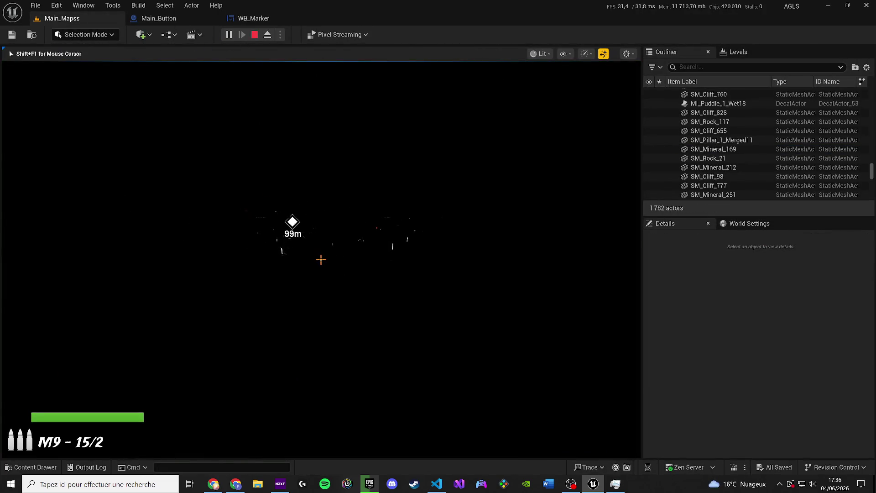
pyautogui.press('F2')
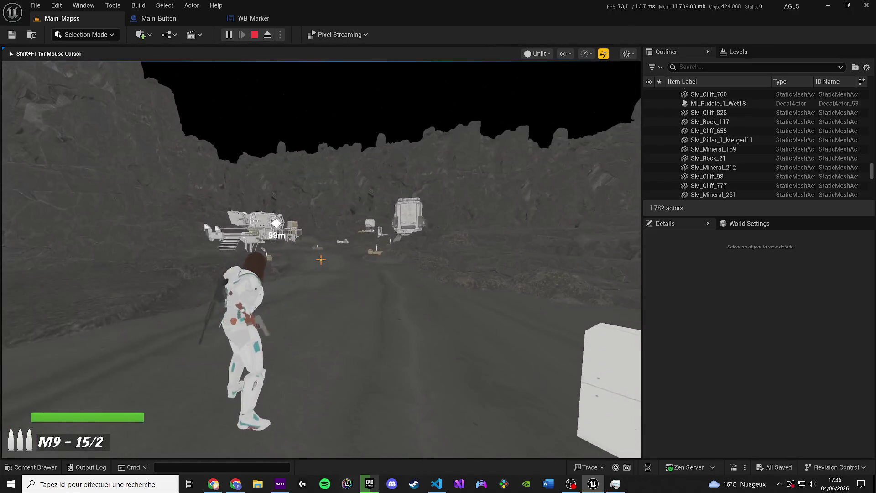
pyautogui.press('w')
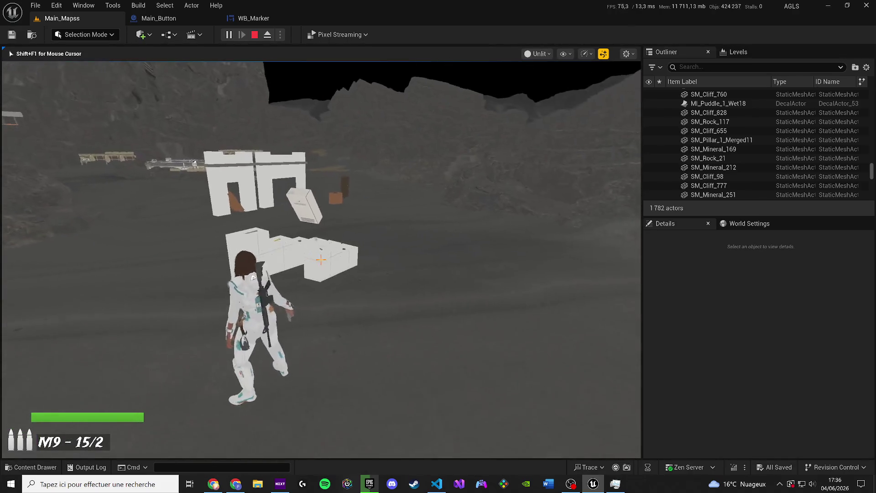
pyautogui.press('w')
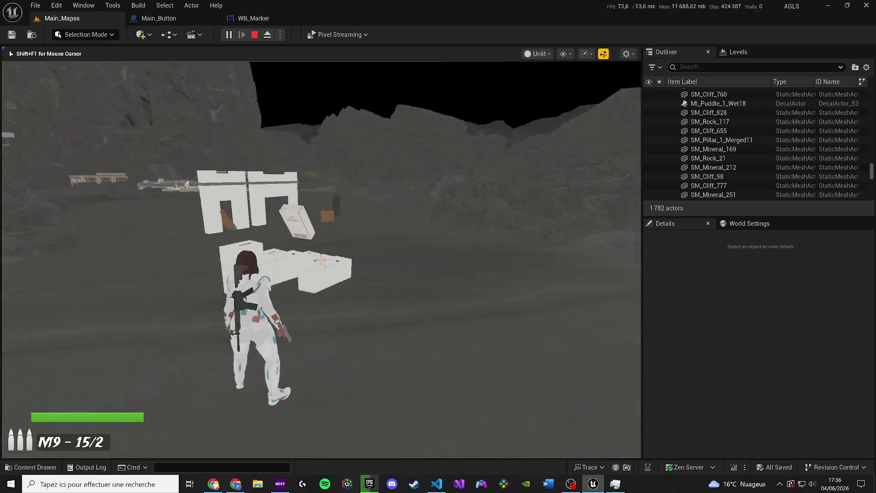
pyautogui.press('a')
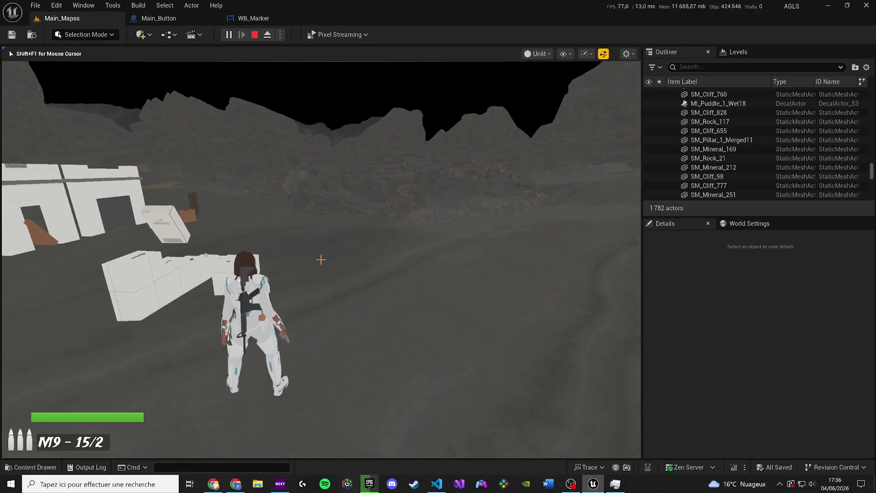
pyautogui.press('w')
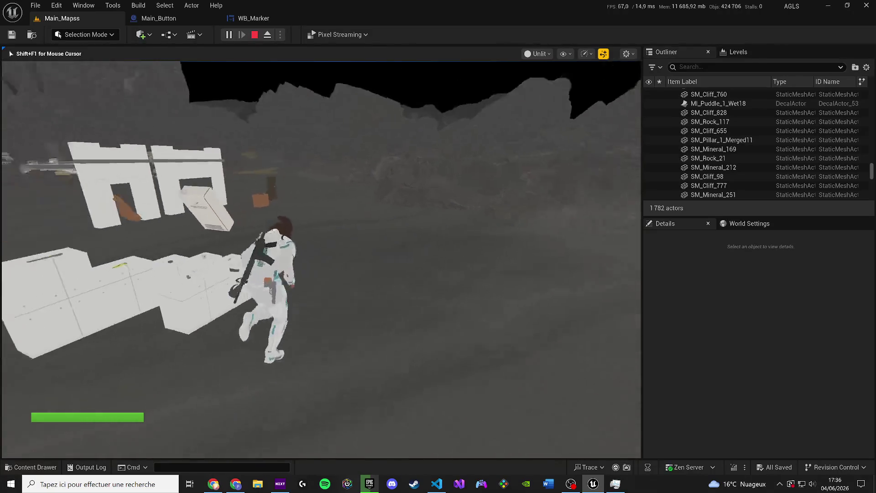
pyautogui.press('w')
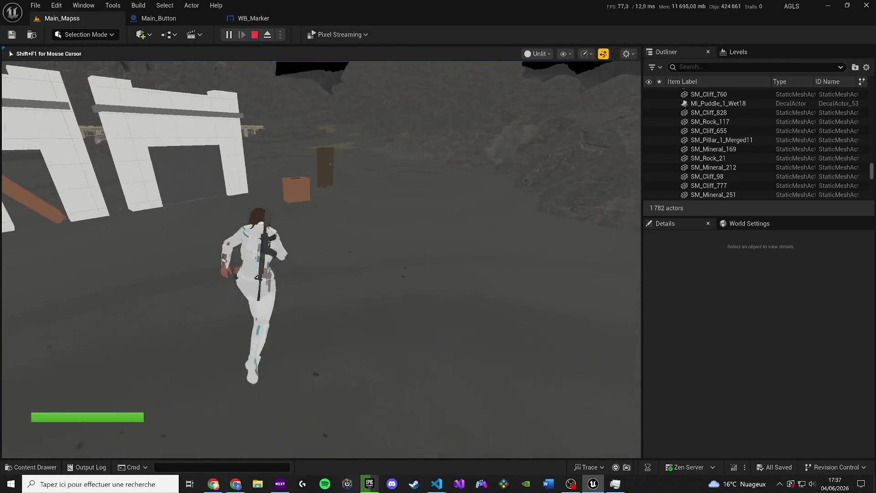
pyautogui.press('w')
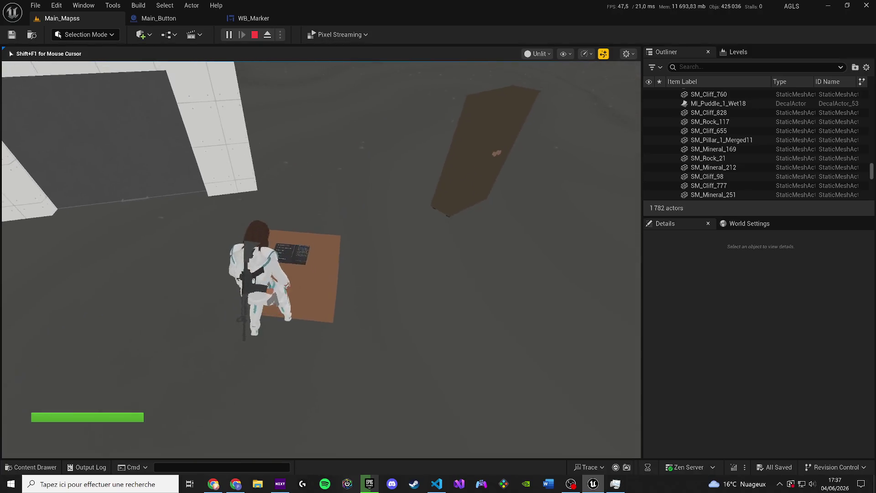
# - View the lab screen on the desk, exit it, and run to the brown door
pyautogui.press('e')
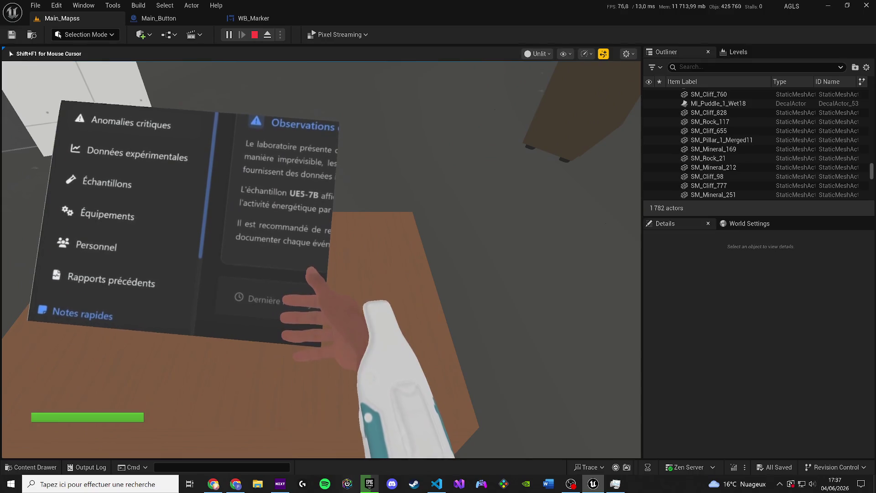
pyautogui.press('e')
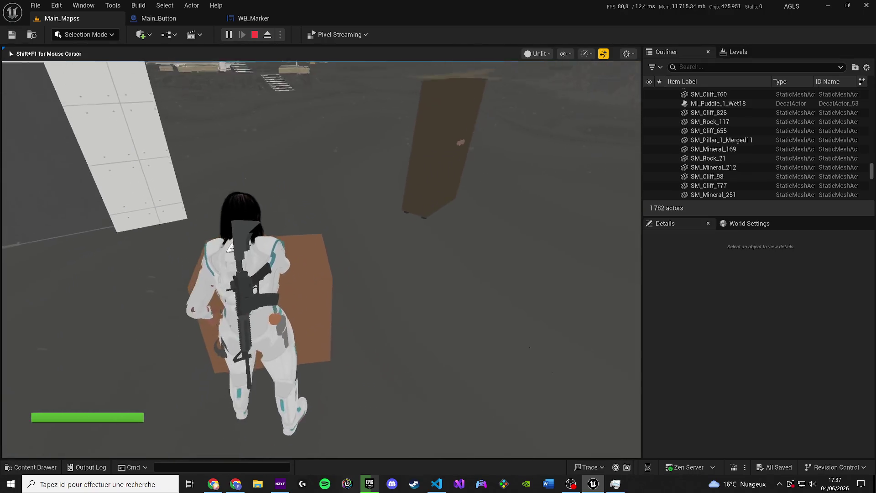
pyautogui.press('w')
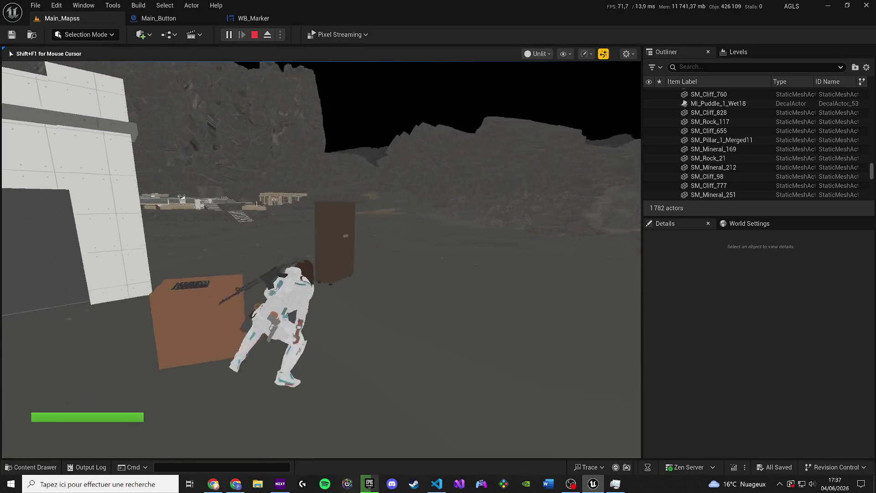
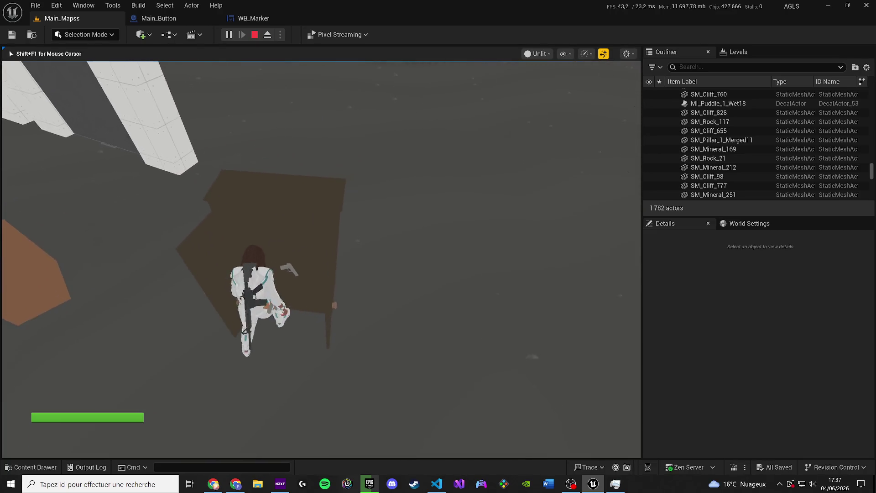
# - In play mode, equip the pistol, run to the white crate and push it upright
pyautogui.press('e')
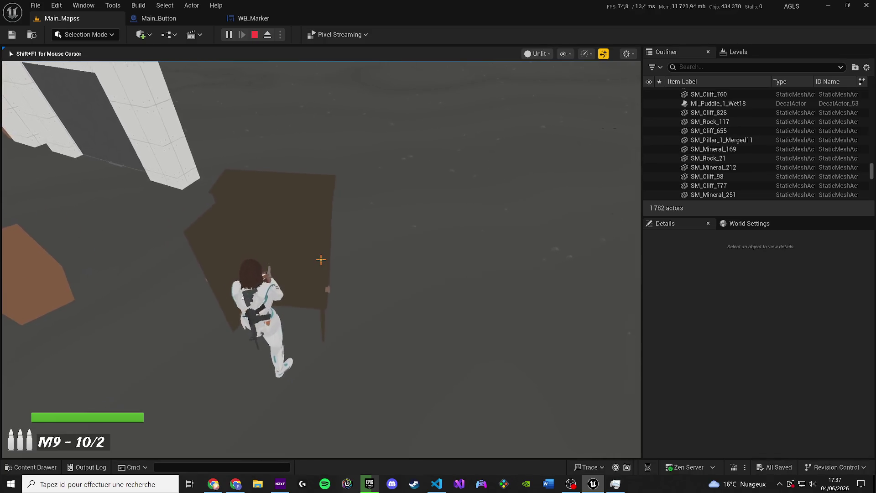
pyautogui.press('w')
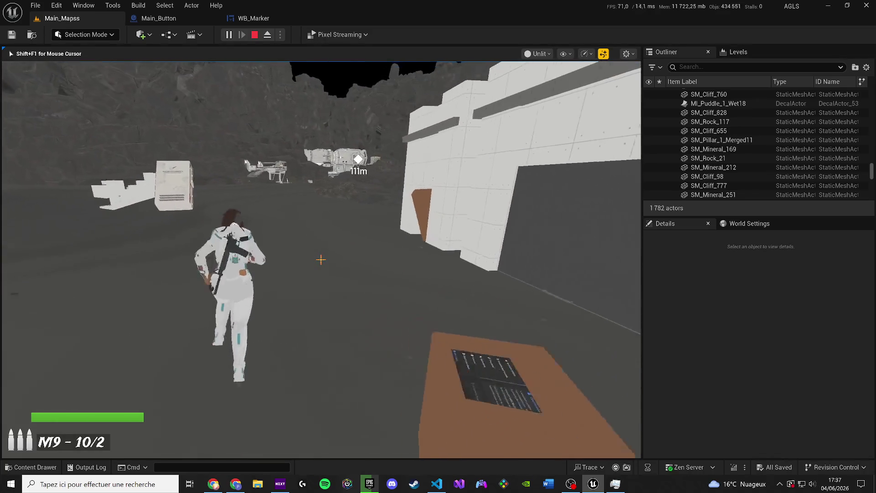
pyautogui.press('w')
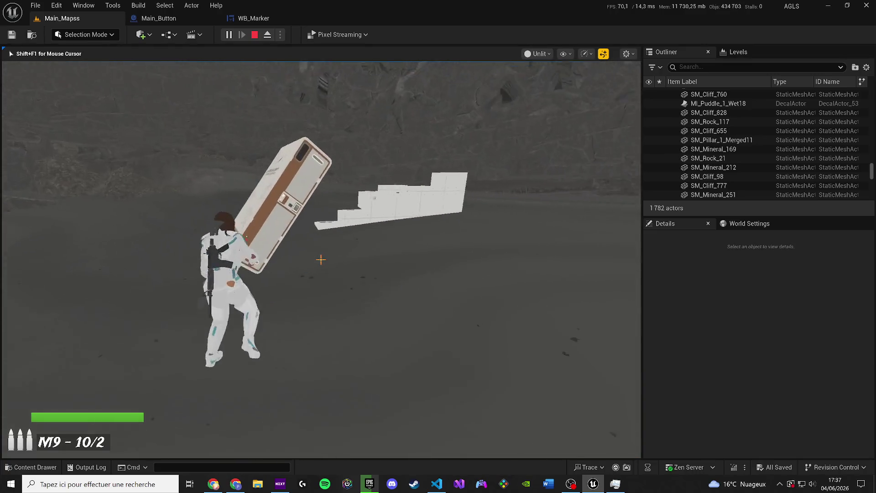
pyautogui.press('w')
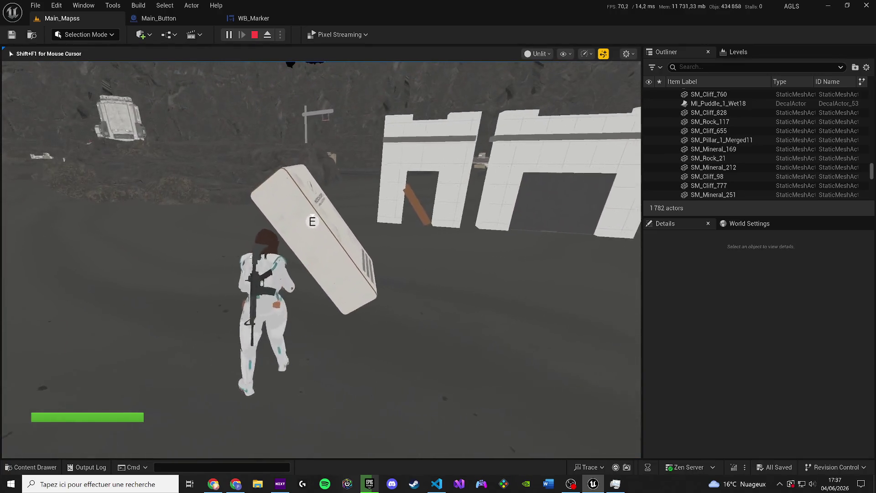
pyautogui.press('w')
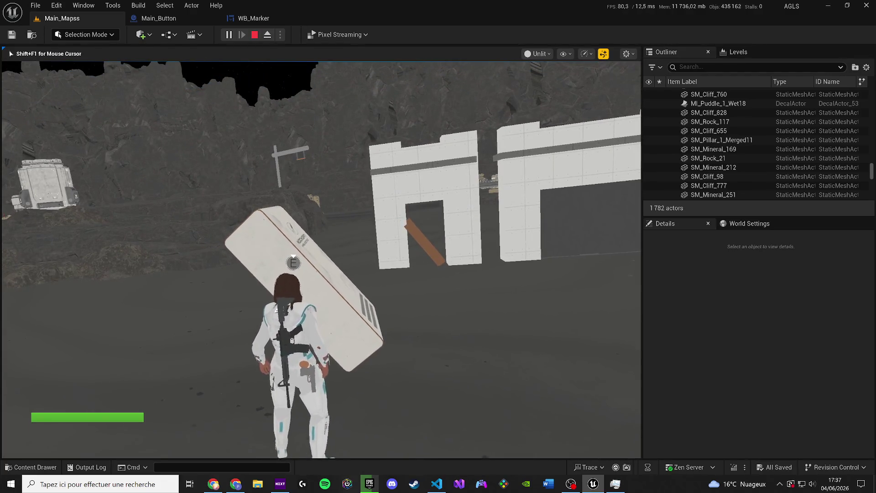
pyautogui.press('w')
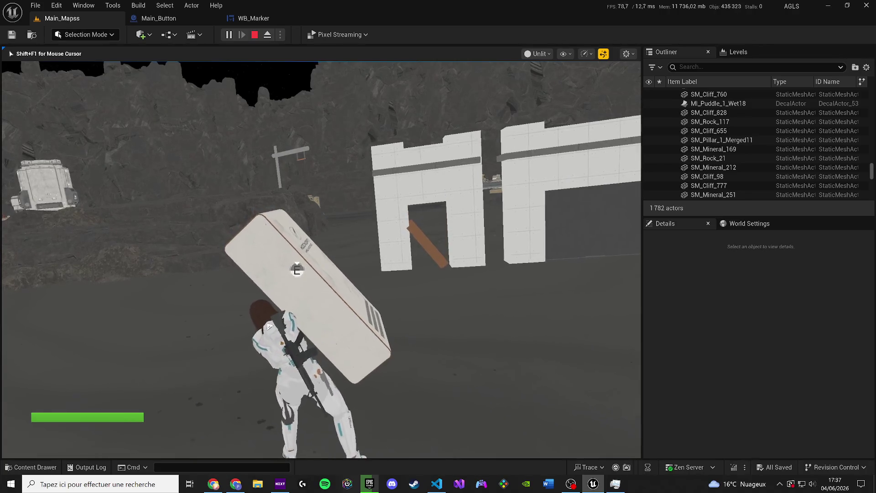
pyautogui.press('w')
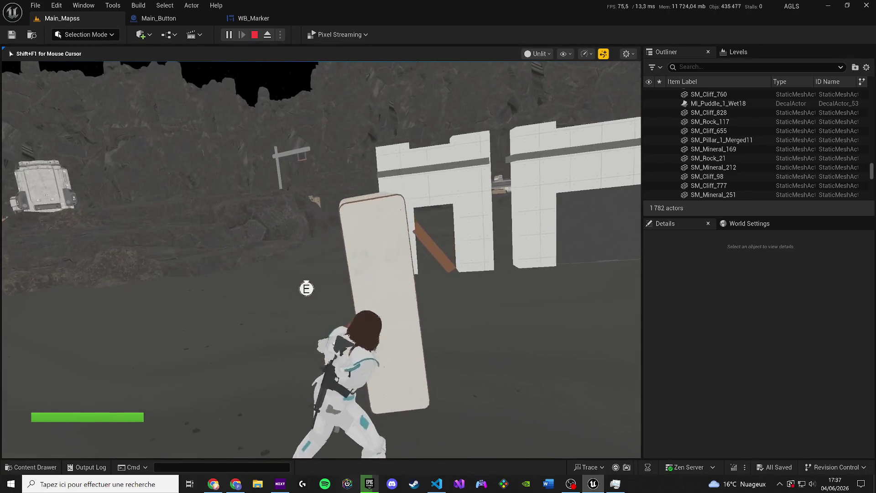
# - Run the character further through the level, then stop the play test with Esc
pyautogui.press('w')
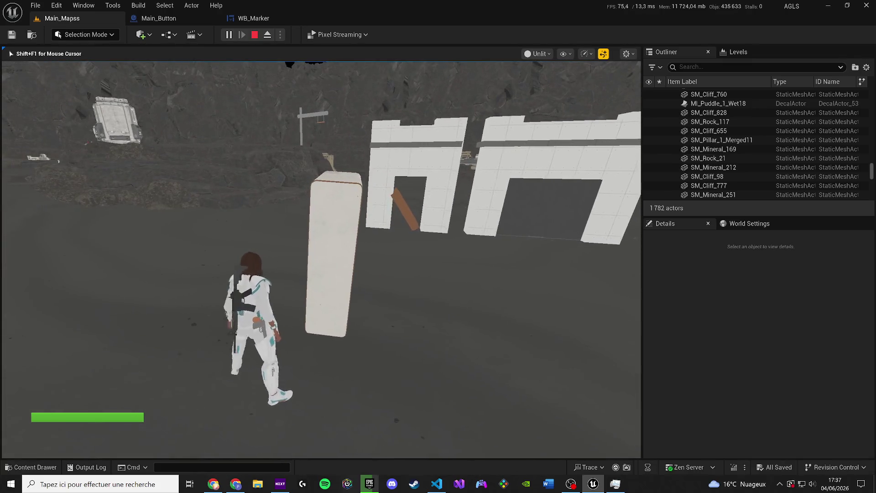
pyautogui.press('w')
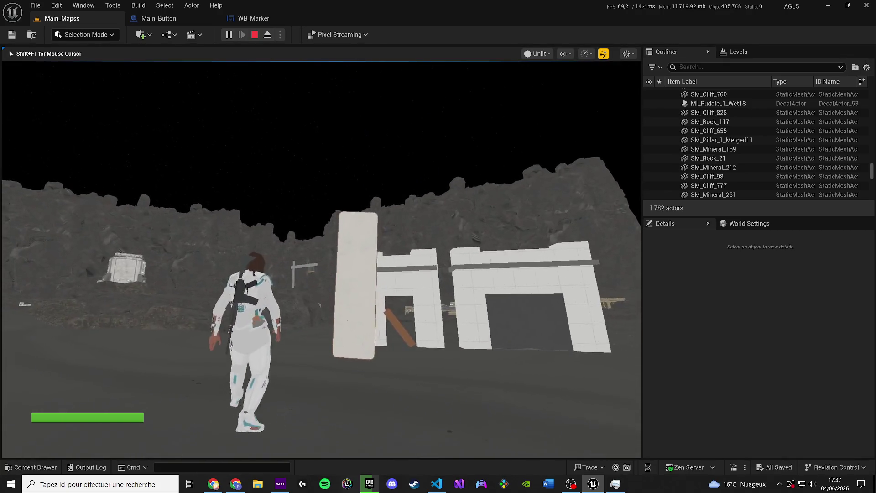
pyautogui.press('w')
pyautogui.press('Escape')
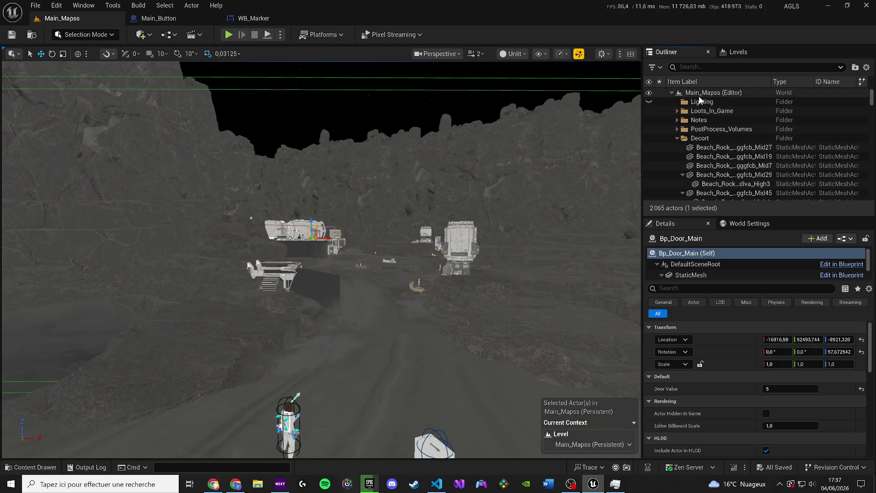
pyautogui.moveTo(492, 186)
pyautogui.mouseDown()
pyautogui.moveTo(475, 211)
pyautogui.moveTo(364, 287)
pyautogui.mouseUp()
pyautogui.scroll(1, 363, 288)
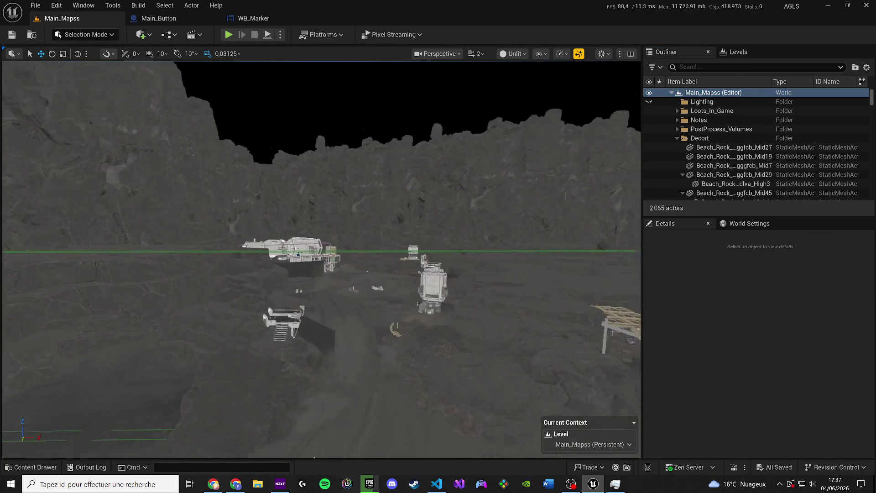
pyautogui.moveTo(107, 452); pyautogui.dragTo(107, 461)
pyautogui.scroll(2, 108, 459)
pyautogui.click(30, 467)
pyautogui.click(369, 483)
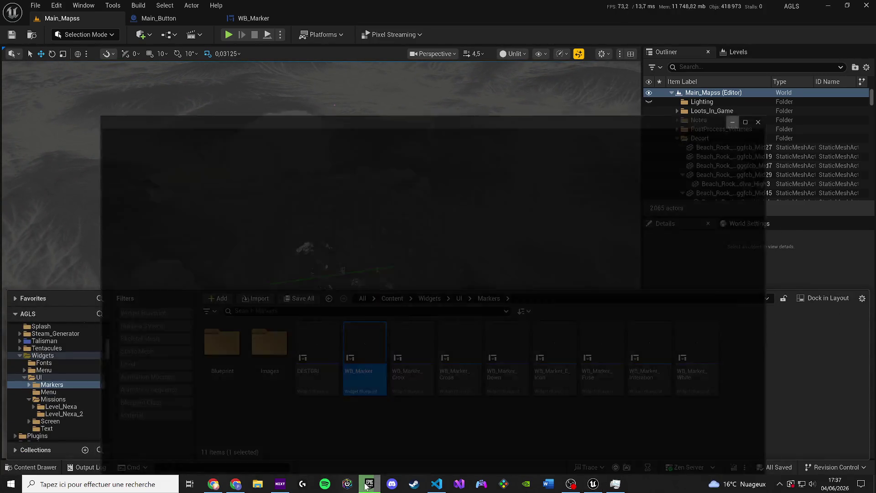
pyautogui.moveTo(500, 110)
pyautogui.mouseDown()
pyautogui.moveTo(491, 41)
pyautogui.moveTo(505, 55)
pyautogui.mouseUp()
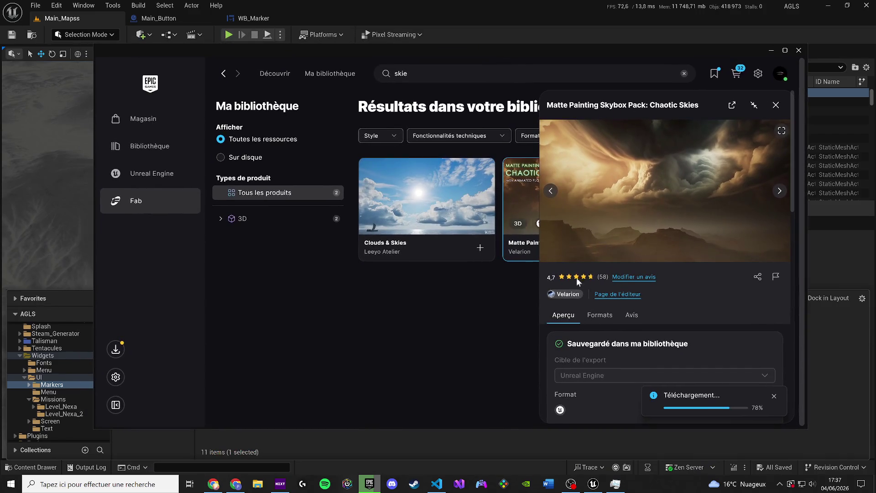
pyautogui.click(489, 444)
pyautogui.click(381, 302)
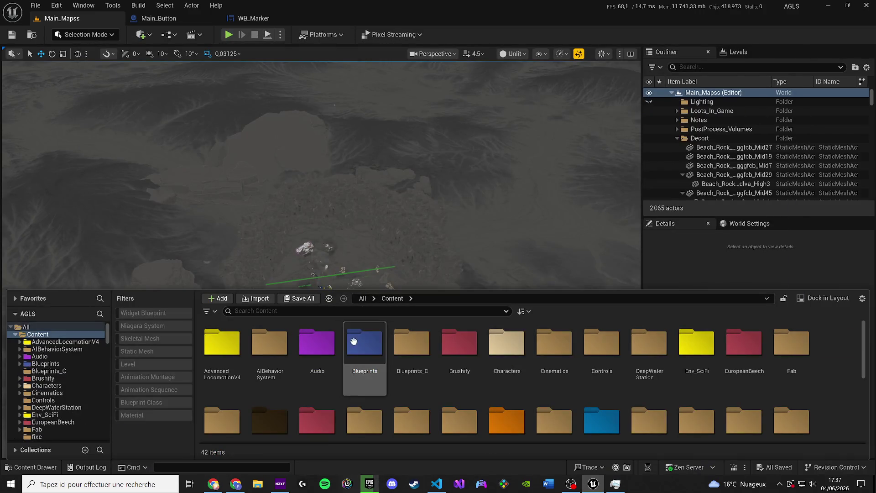
pyautogui.moveTo(452, 130); pyautogui.dragTo(452, 121)
pyautogui.scroll(-2, 321, 260)
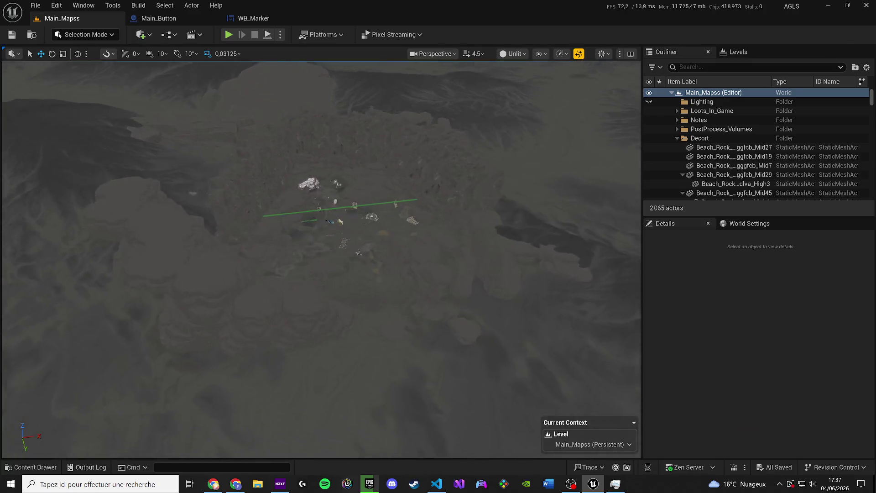
pyautogui.scroll(2, 368, 209)
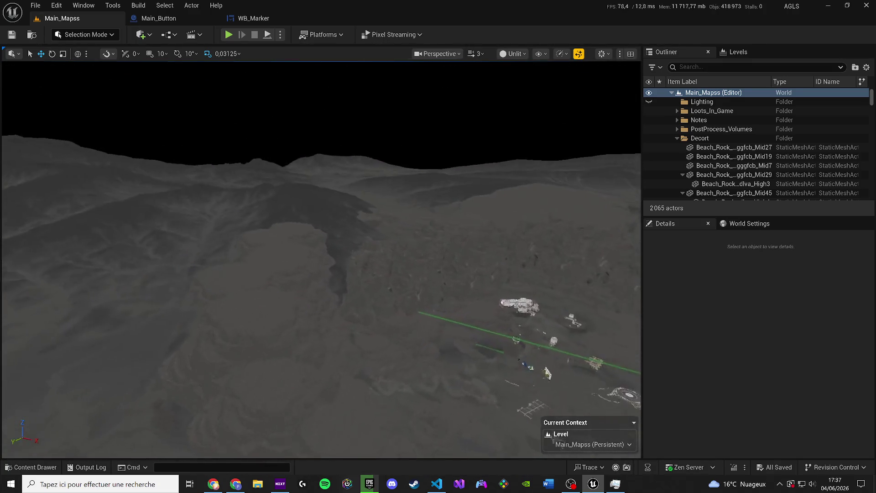
# - Alt-drag several copies of the cliff rock along the ridge and save Main_Mapss
pyautogui.click(310, 157)
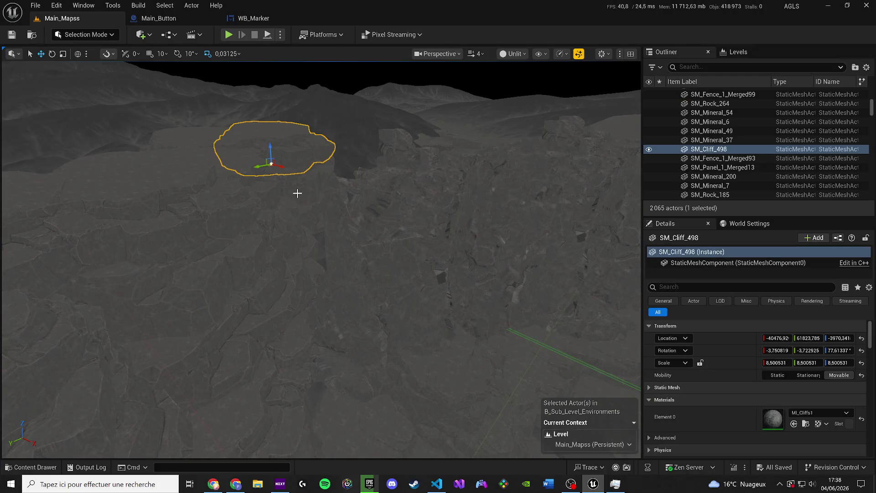
pyautogui.moveTo(283, 172); pyautogui.dragTo(332, 210)
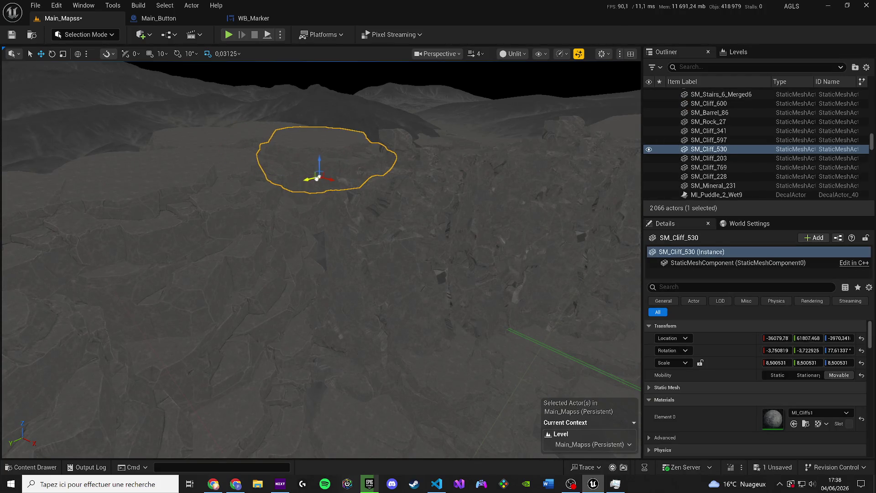
pyautogui.press('Left')
pyautogui.moveTo(368, 179)
pyautogui.mouseDown()
pyautogui.moveTo(340, 190)
pyautogui.moveTo(371, 202)
pyautogui.moveTo(346, 208)
pyautogui.moveTo(372, 214)
pyautogui.moveTo(370, 196)
pyautogui.moveTo(374, 248)
pyautogui.mouseUp()
pyautogui.moveTo(368, 247)
pyautogui.mouseDown()
pyautogui.moveTo(382, 223)
pyautogui.moveTo(380, 239)
pyautogui.moveTo(396, 195)
pyautogui.moveTo(373, 207)
pyautogui.mouseUp()
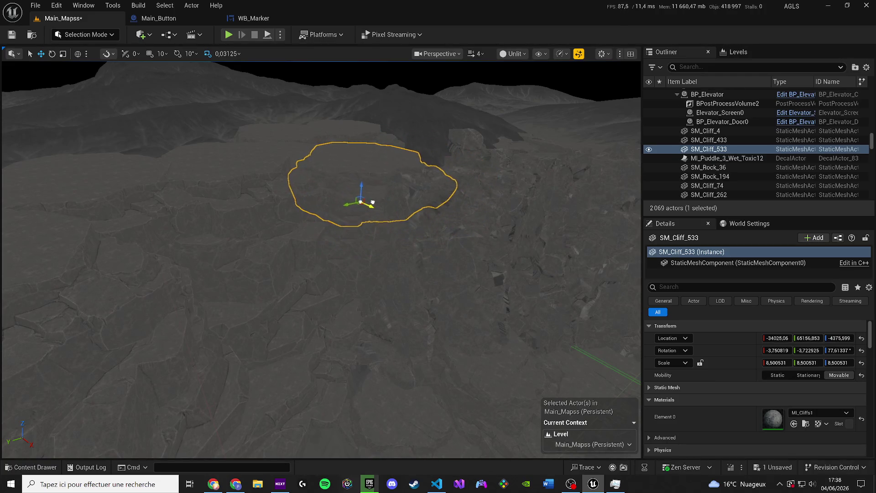
pyautogui.hotkey('ctrl', 's')
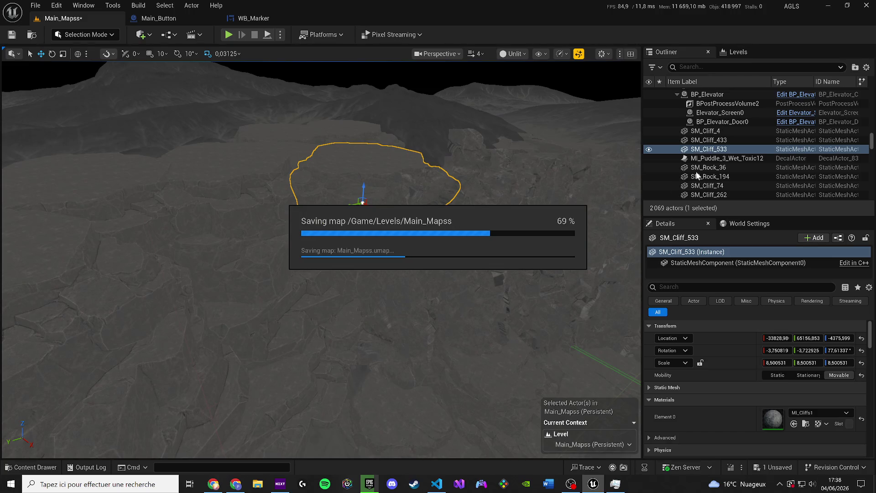
# - Focus the view on SM_Cliff_74 and fly down close to the terrain
pyautogui.click(727, 186)
pyautogui.press('f')
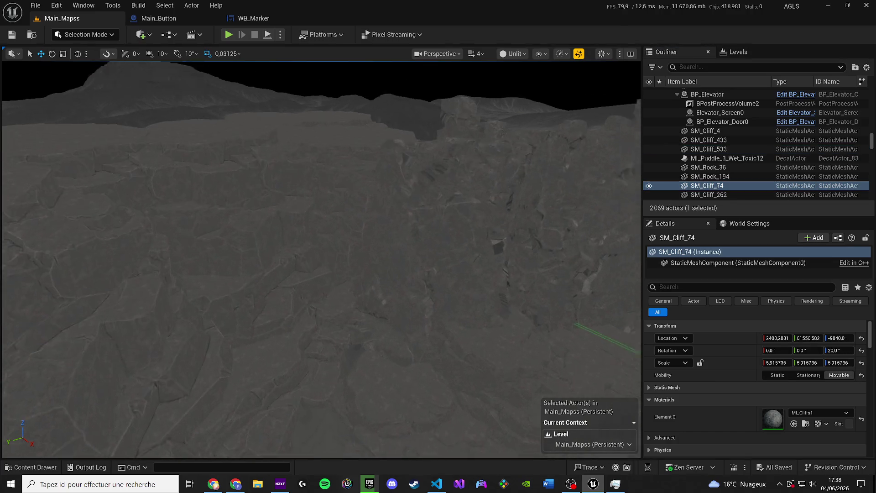
pyautogui.moveTo(514, 225); pyautogui.dragTo(514, 225)
pyautogui.moveTo(634, 205); pyautogui.dragTo(634, 205)
pyautogui.scroll(-1, 635, 206)
pyautogui.scroll(-1, 634, 205)
pyautogui.scroll(1, 634, 205)
pyautogui.scroll(-1, 634, 206)
pyautogui.scroll(-2, 634, 205)
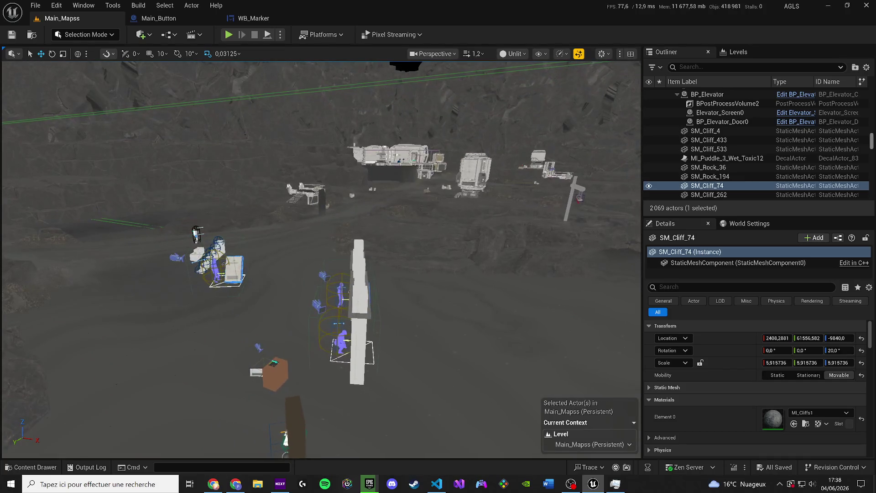
# - Move the BP_SWP_TitedCabinet_LiftUp cabinet slightly to the right
pyautogui.moveTo(872, 138); pyautogui.dragTo(867, 86)
pyautogui.click(708, 93)
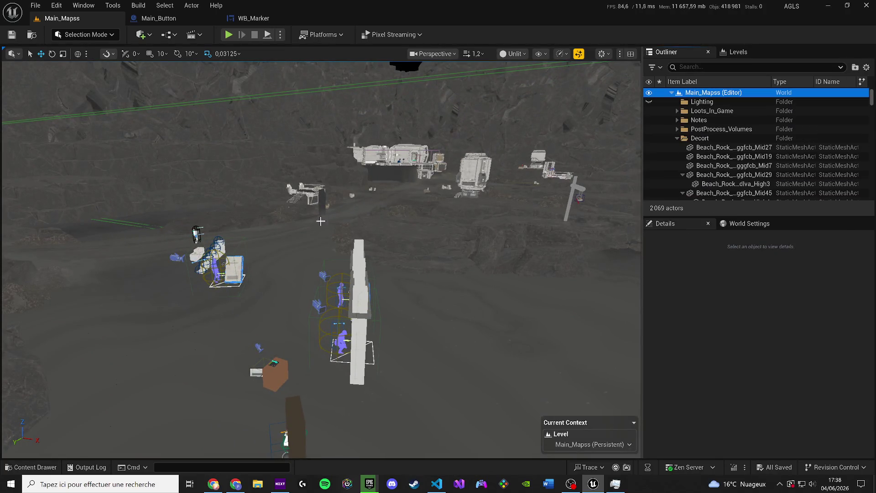
pyautogui.moveTo(319, 219); pyautogui.dragTo(319, 219)
pyautogui.click(288, 347)
pyautogui.moveTo(265, 291)
pyautogui.mouseDown()
pyautogui.moveTo(340, 291)
pyautogui.moveTo(390, 355)
pyautogui.mouseUp()
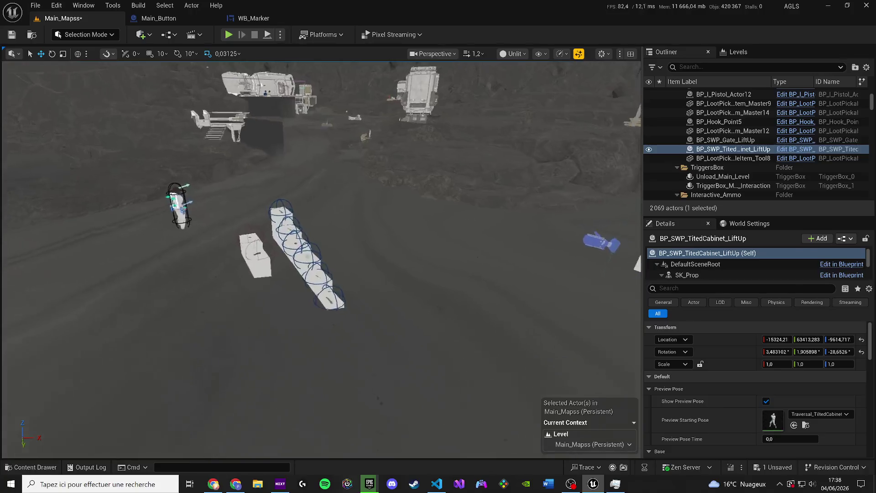
# - Move the wall cube pieces beside the white block and save the level
pyautogui.click(272, 277)
pyautogui.keyDown('ctrl'); pyautogui.click(272, 213); pyautogui.keyUp('ctrl')
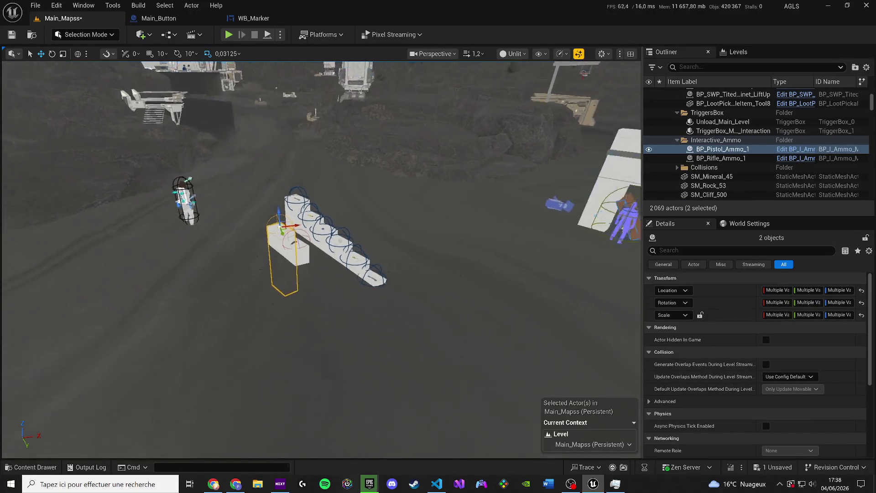
pyautogui.keyDown('ctrl'); pyautogui.click(386, 266); pyautogui.keyUp('ctrl')
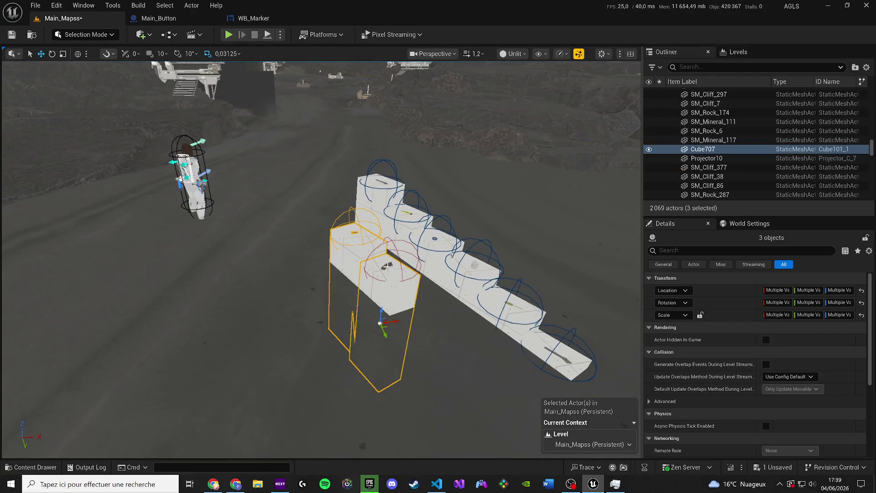
pyautogui.keyDown('ctrl'); pyautogui.click(386, 266); pyautogui.keyUp('ctrl')
pyautogui.keyDown('ctrl'); pyautogui.click(395, 272); pyautogui.keyUp('ctrl')
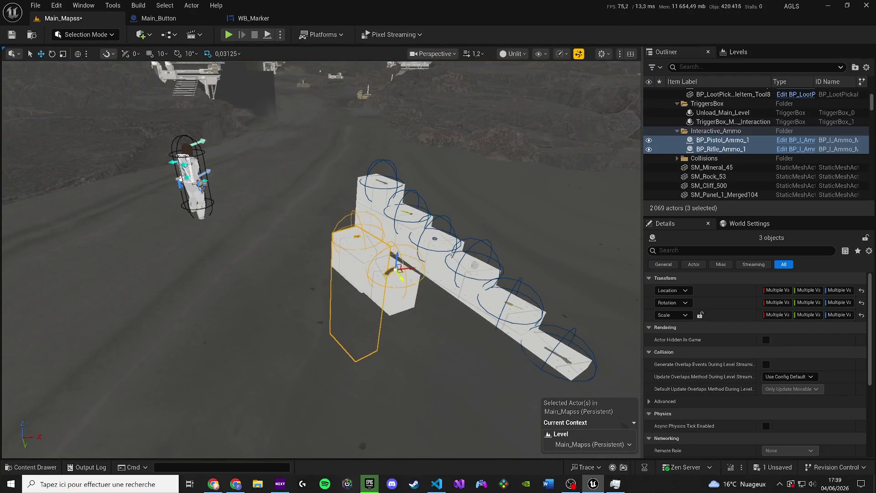
pyautogui.moveTo(407, 272); pyautogui.dragTo(401, 302)
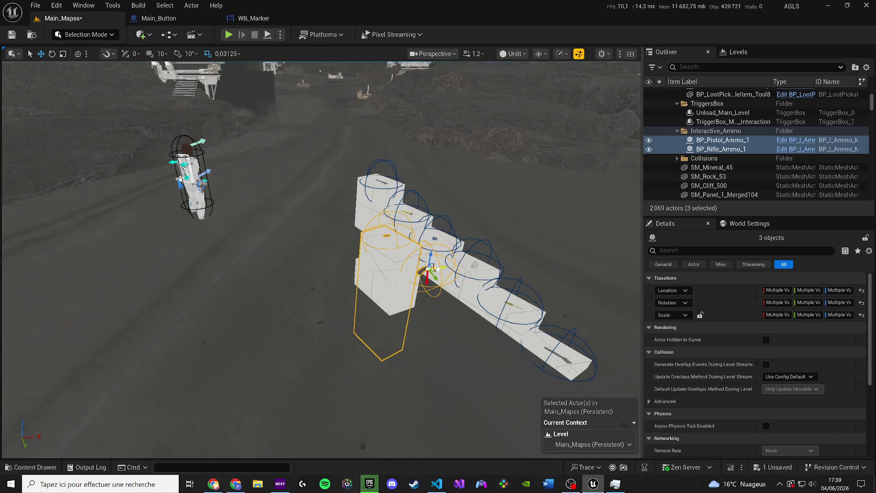
pyautogui.hotkey('ctrl', 'z')
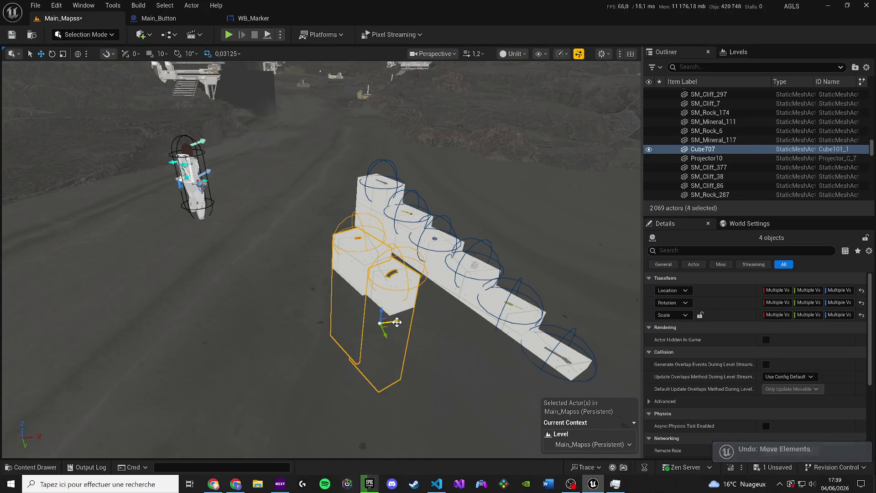
pyautogui.keyDown('ctrl'); pyautogui.click(411, 283); pyautogui.keyUp('ctrl')
pyautogui.scroll(-3, 375, 268)
pyautogui.moveTo(375, 268); pyautogui.dragTo(456, 256)
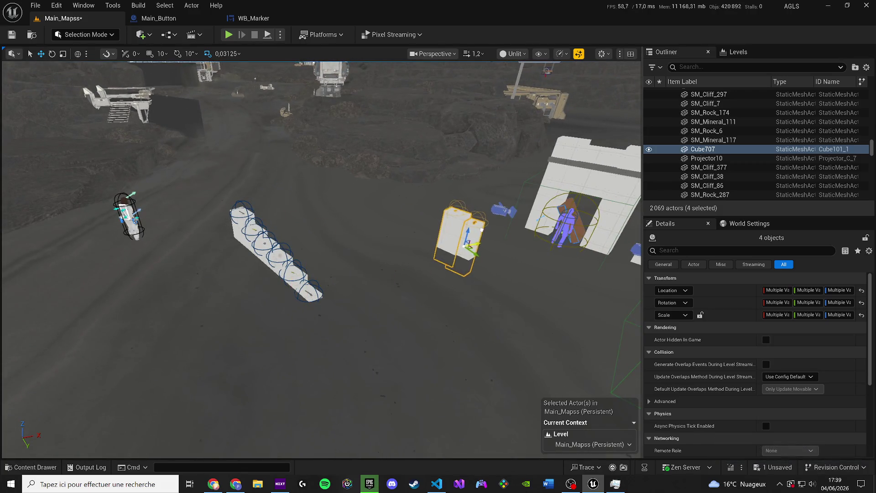
pyautogui.hotkey('ctrl', 's')
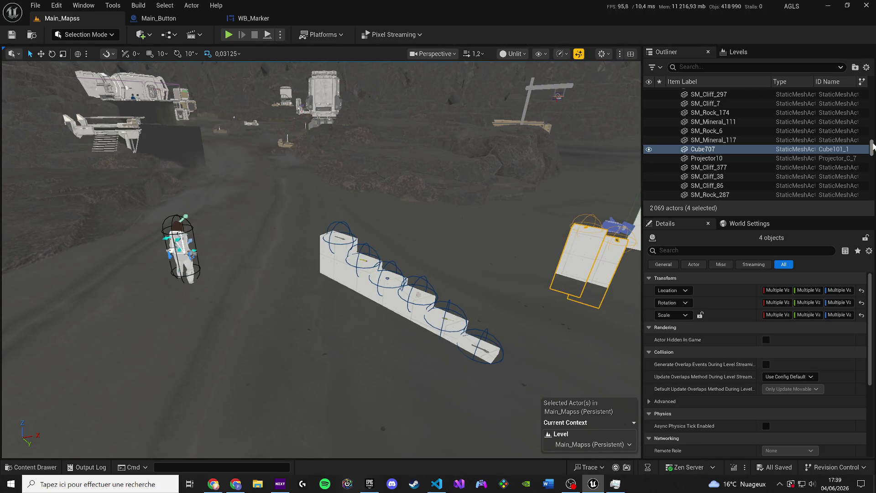
# - Show the BP_Malika blueprint in its MetaHumans folder via the Content Drawer
pyautogui.moveTo(873, 146); pyautogui.dragTo(873, 93)
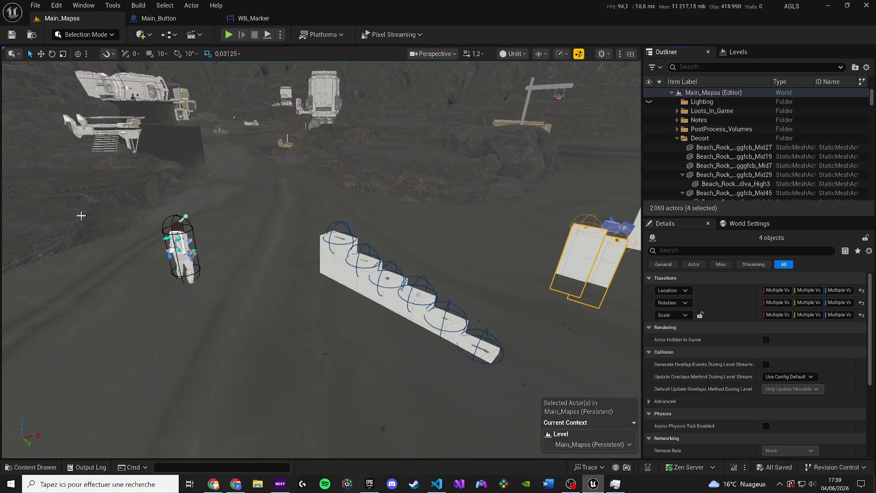
pyautogui.moveTo(81, 215)
pyautogui.mouseDown()
pyautogui.moveTo(434, 235)
pyautogui.moveTo(435, 223)
pyautogui.mouseUp()
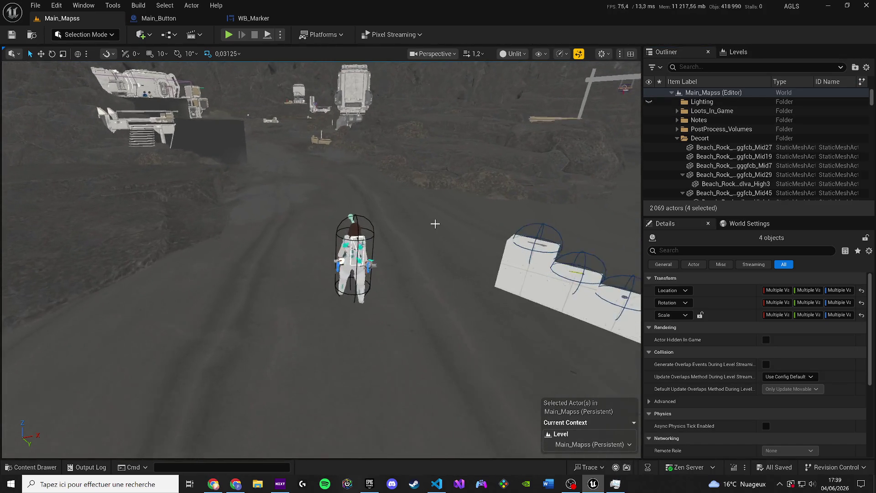
pyautogui.moveTo(334, 280)
pyautogui.mouseDown()
pyautogui.moveTo(334, 228)
pyautogui.moveTo(334, 278)
pyautogui.mouseUp()
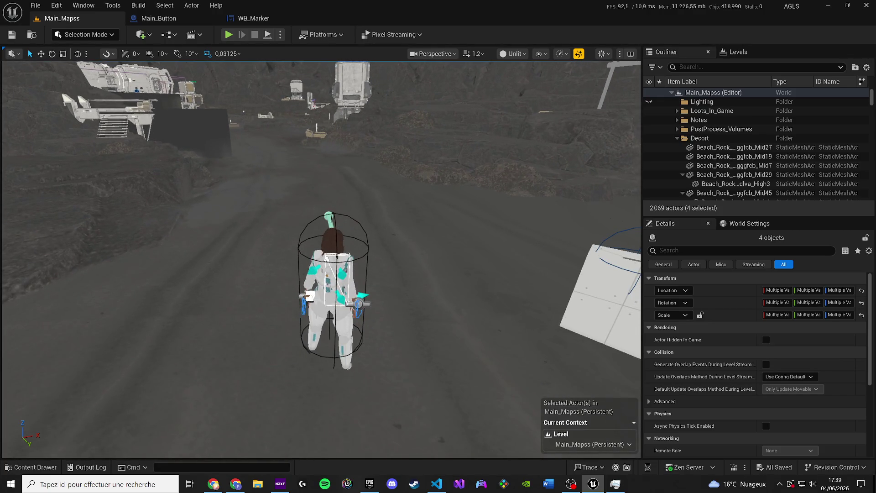
pyautogui.click(40, 467)
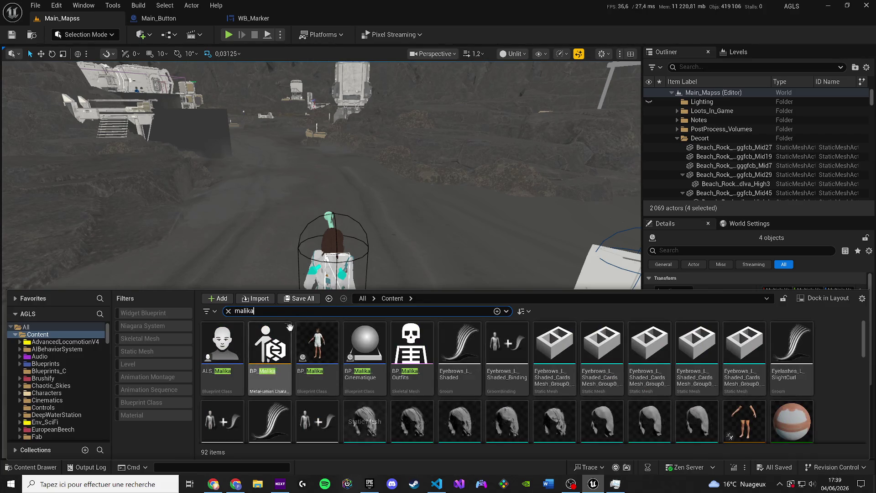
pyautogui.rightClick(314, 347)
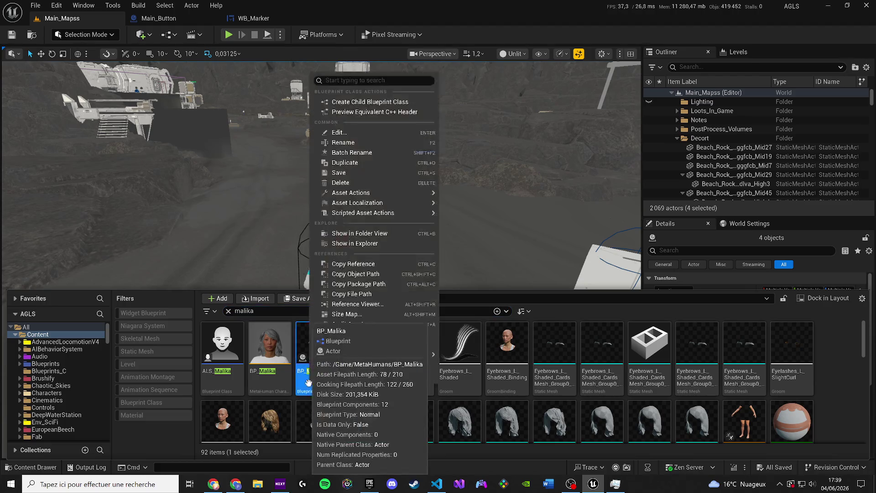
pyautogui.click(327, 235)
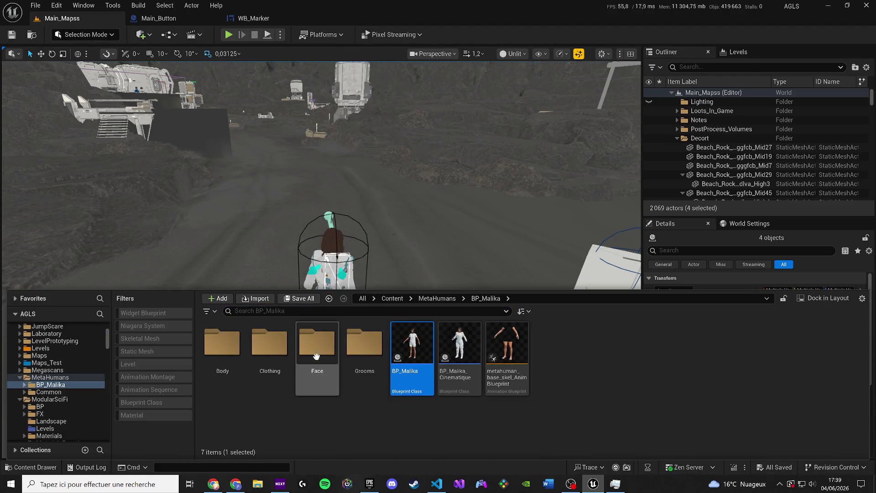
# - In BP_Malika, set the LODSync Num LODs and Forced LOD to 1, then compile and save
pyautogui.doubleClick(428, 359)
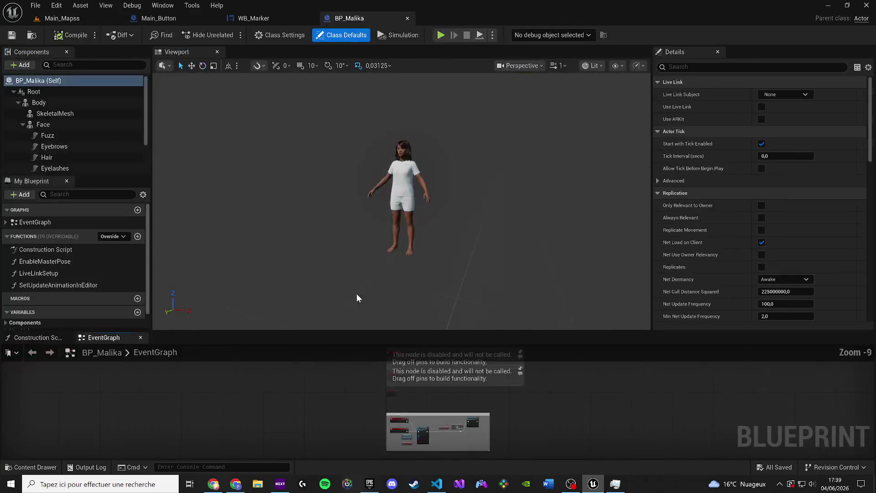
pyautogui.scroll(-3, 124, 139)
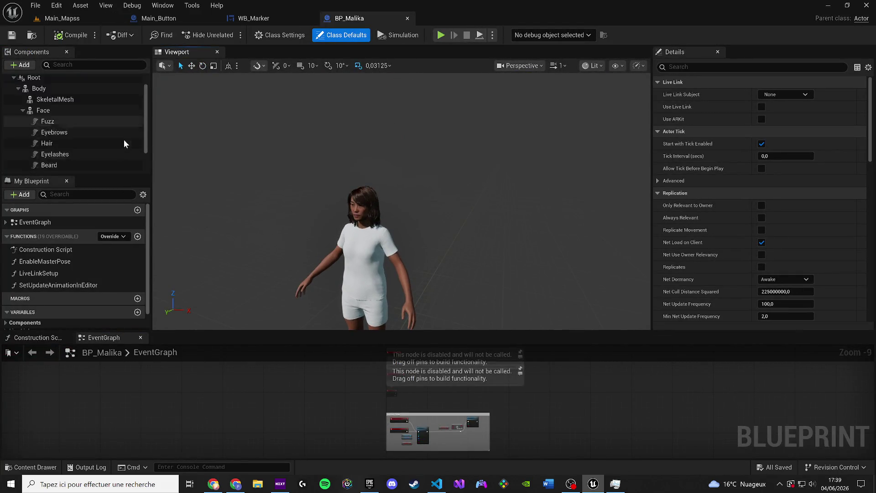
pyautogui.click(40, 166)
pyautogui.click(777, 180)
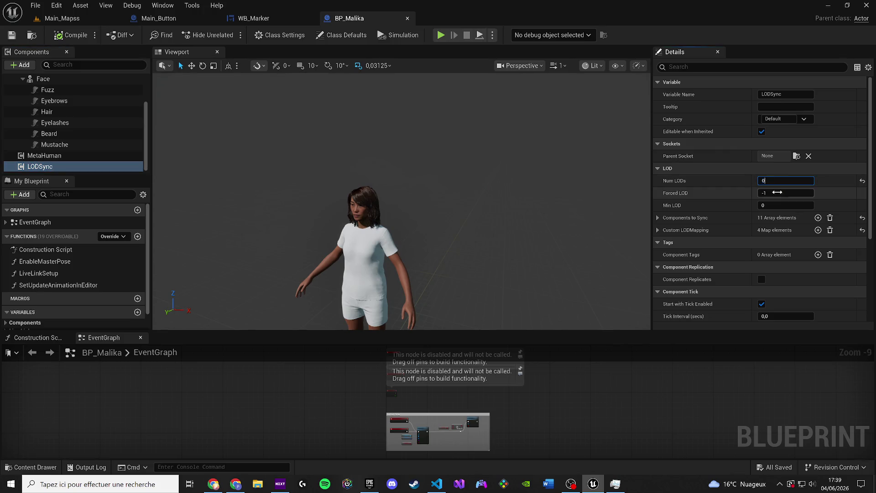
pyautogui.press('Return')
pyautogui.write('1')
pyautogui.press('Return')
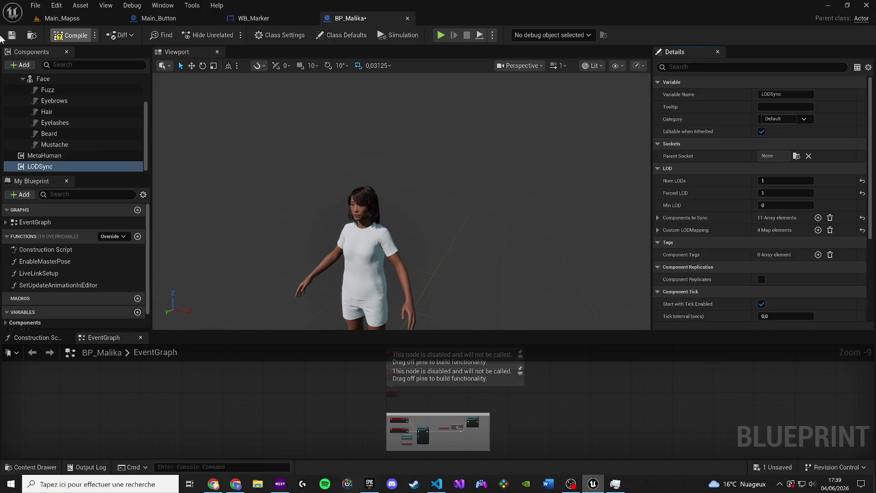
pyautogui.click(12, 35)
# - Review the LODSync and MetaHuman components, then select the character in Main_Mapss
pyautogui.scroll(-5, 219, 144)
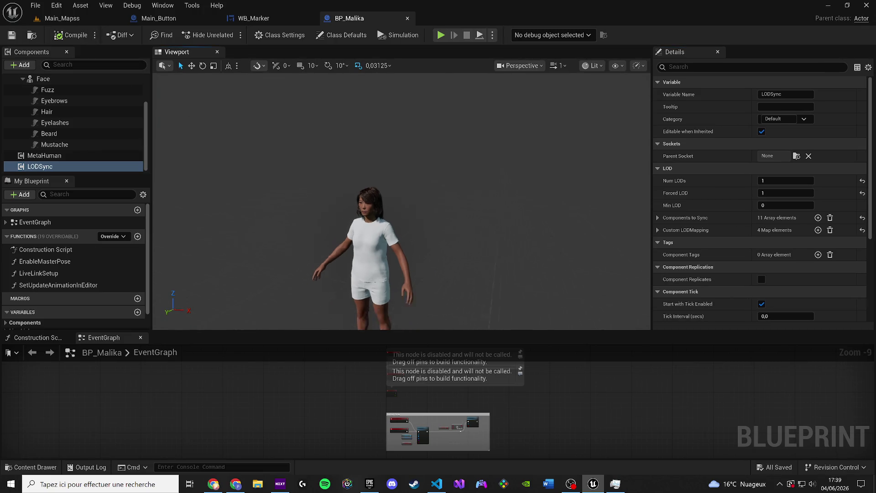
pyautogui.scroll(4, 392, 219)
pyautogui.scroll(-2, 393, 219)
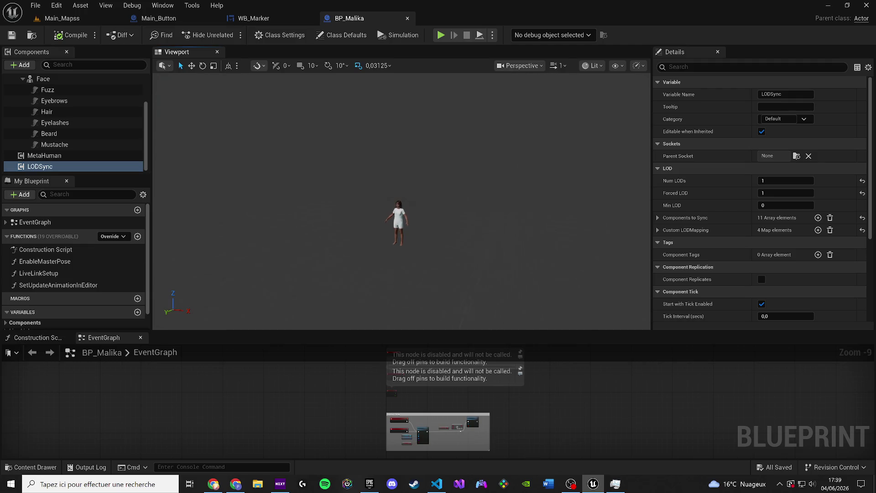
pyautogui.click(78, 149)
pyautogui.click(61, 167)
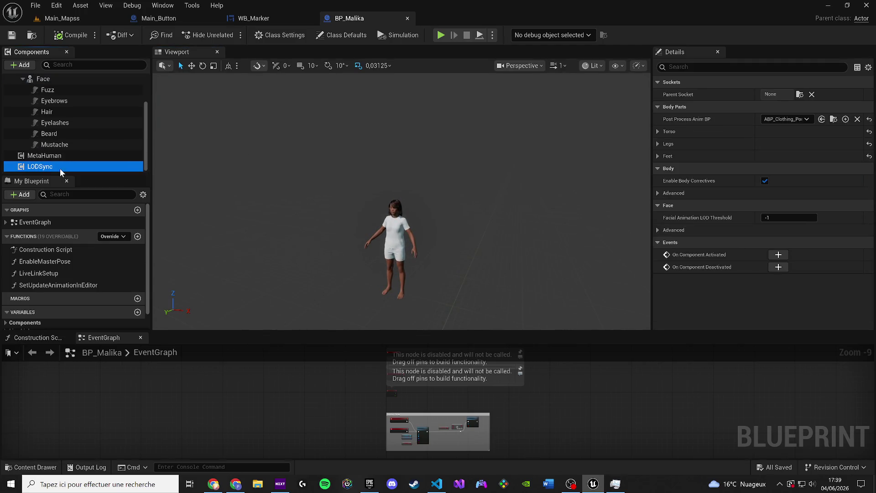
pyautogui.click(46, 155)
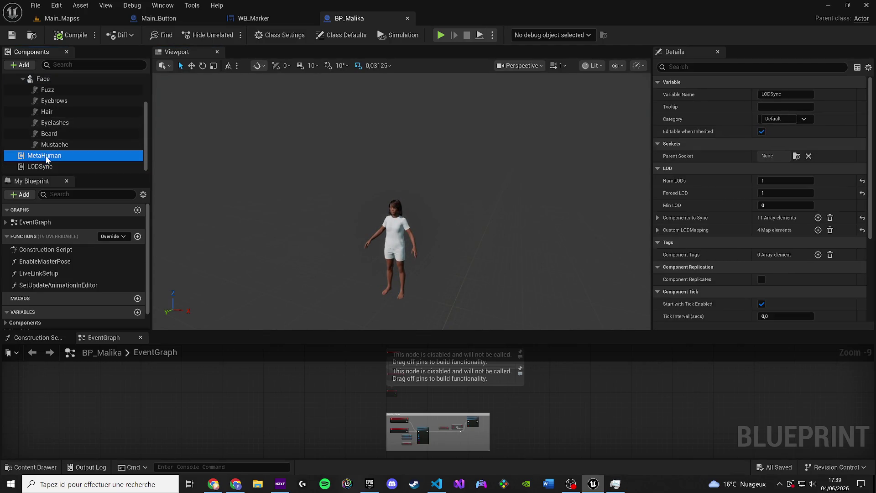
pyautogui.click(51, 167)
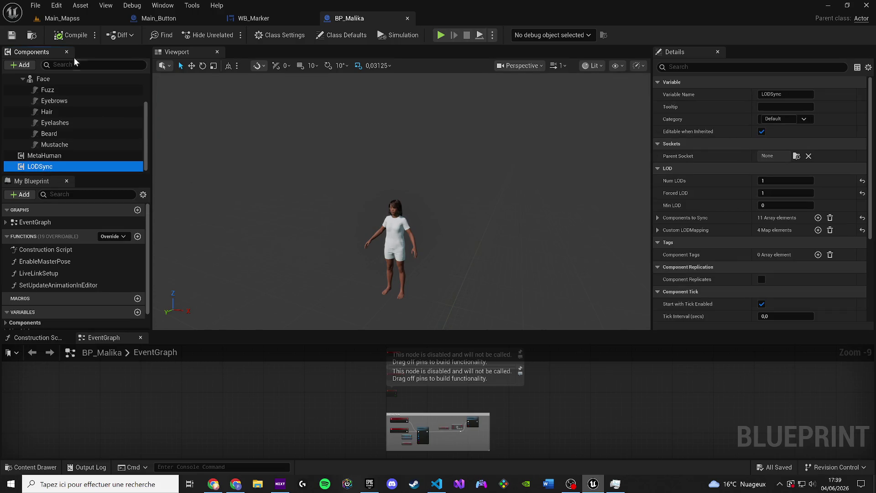
pyautogui.click(62, 18)
pyautogui.click(340, 270)
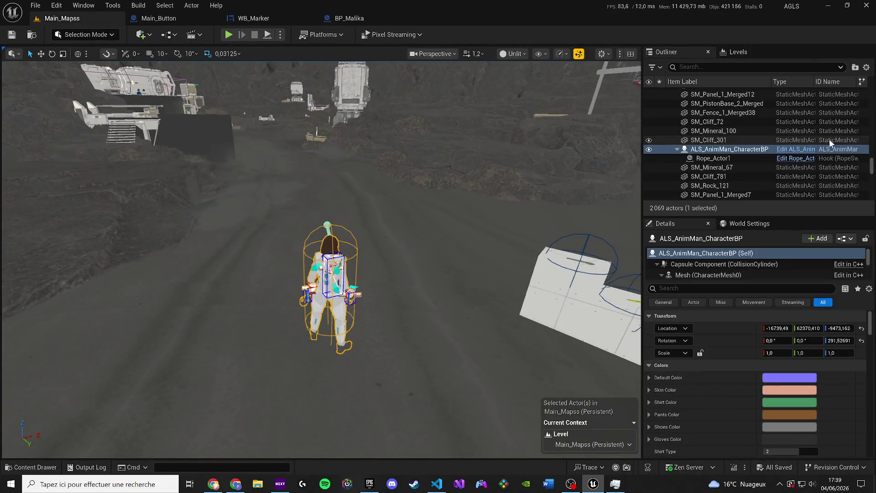
# - Open the character's blueprint with Ctrl+E and enlarge its components list
pyautogui.hotkey('ctrl', 'e')
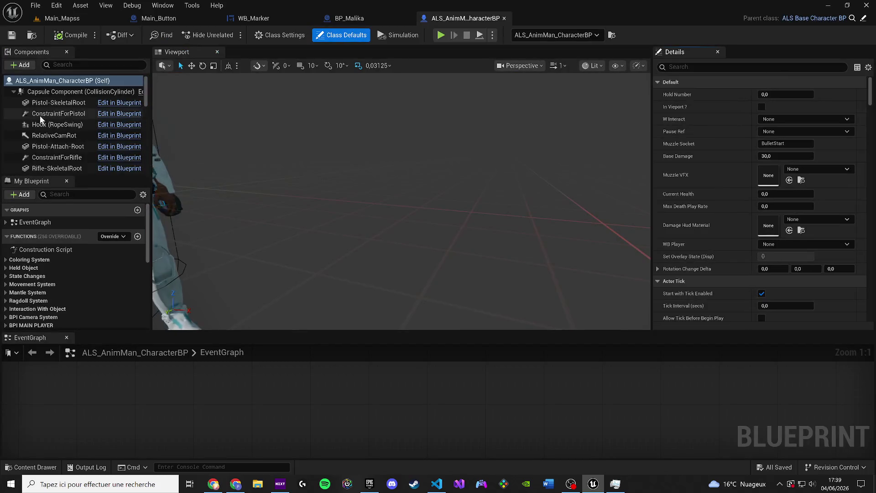
pyautogui.scroll(-5, 59, 144)
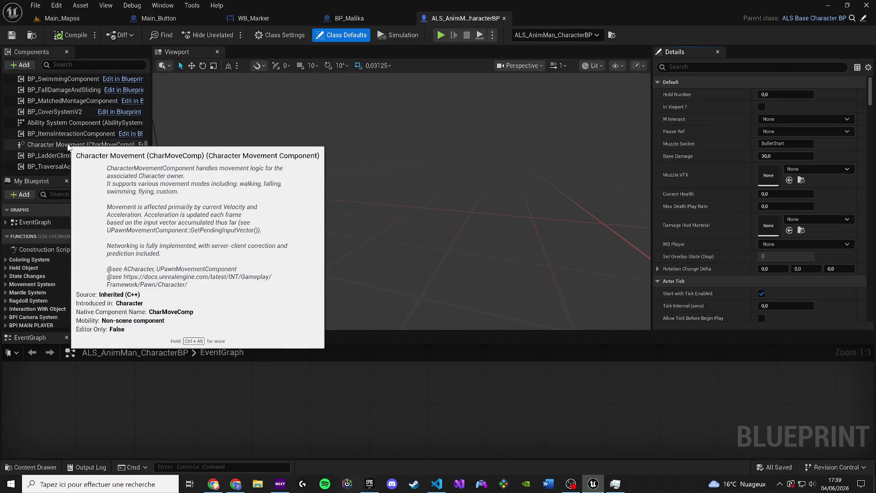
pyautogui.click(67, 339)
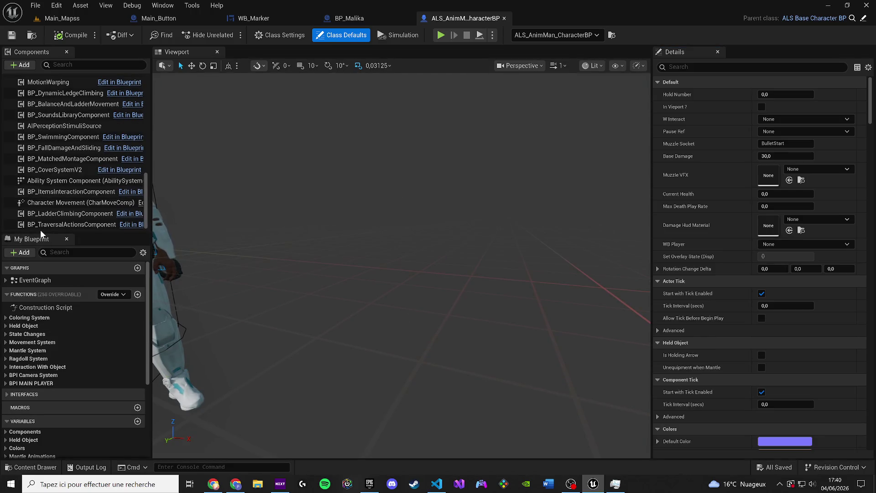
pyautogui.moveTo(41, 234); pyautogui.dragTo(42, 389)
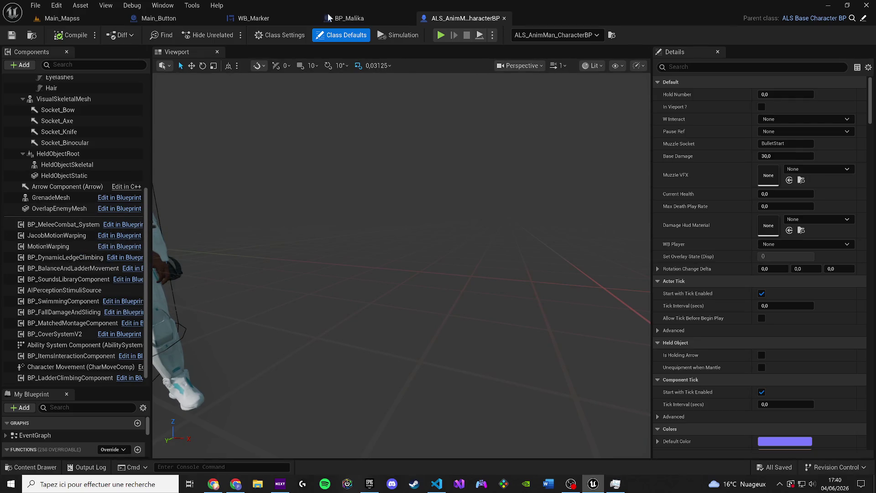
# - Compare BP_Malika and ALS_AnimMan_CharacterBP components, selecting the MetaHuman component
pyautogui.click(349, 18)
pyautogui.click(50, 168)
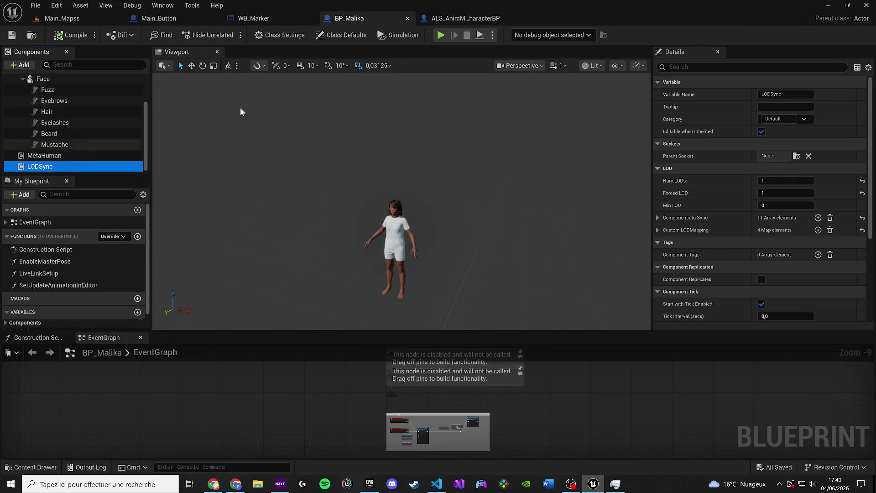
pyautogui.click(461, 19)
pyautogui.click(64, 269)
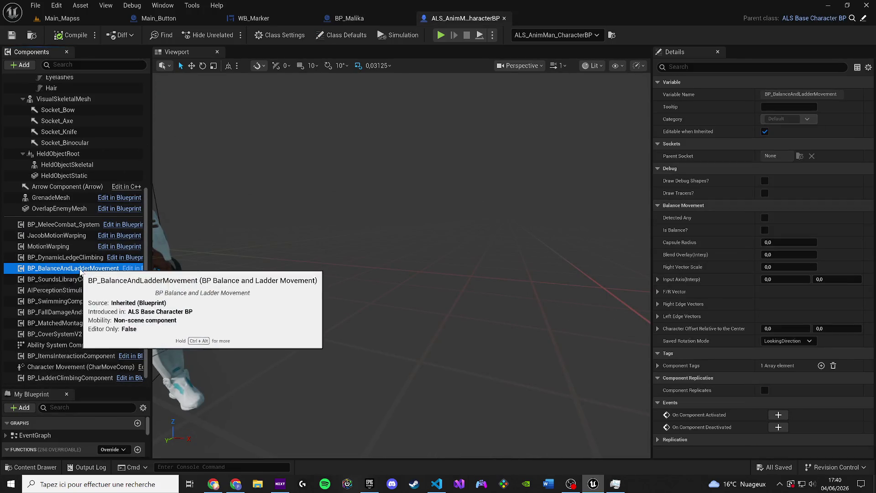
pyautogui.click(64, 249)
pyautogui.click(382, 22)
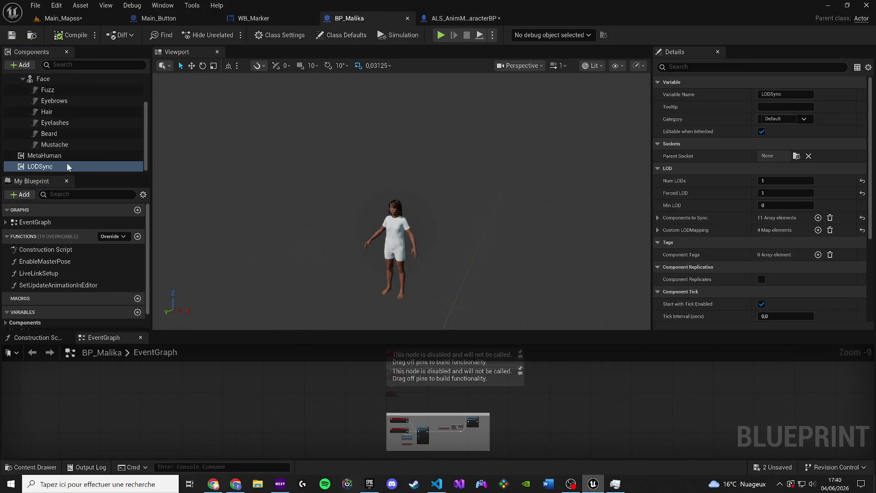
pyautogui.click(46, 156)
pyautogui.click(468, 19)
pyautogui.click(78, 248)
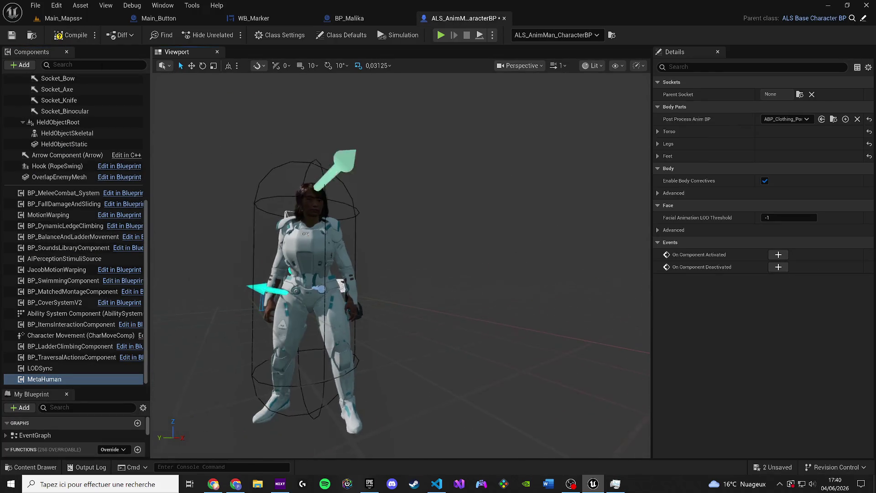
# - Save ALS_AnimMan_CharacterBP and return to the Main_Mapss level
pyautogui.click(8, 35)
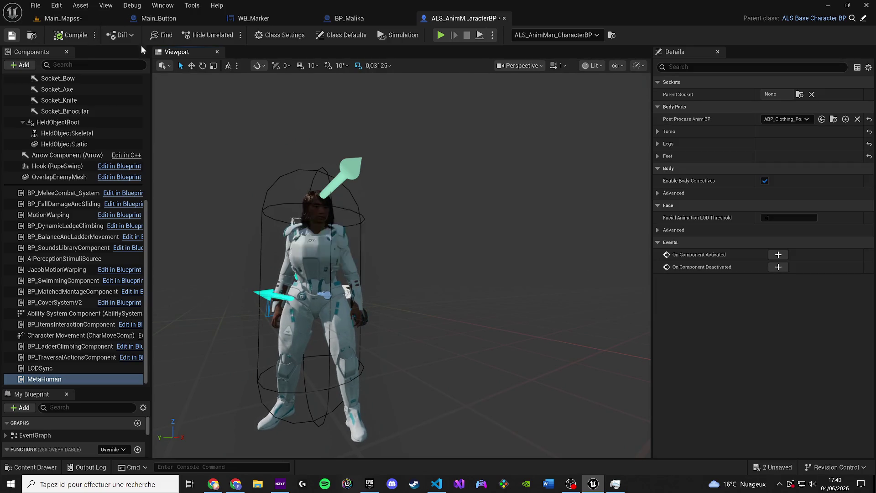
pyautogui.scroll(3, 445, 177)
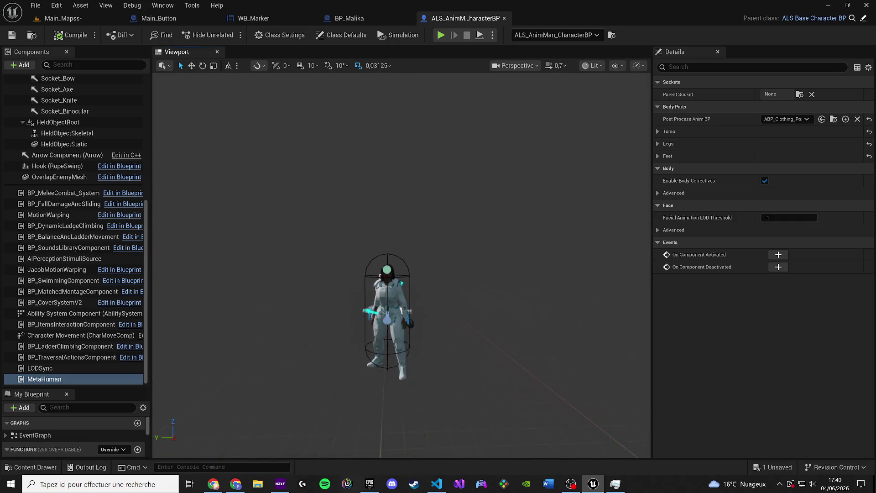
pyautogui.click(41, 18)
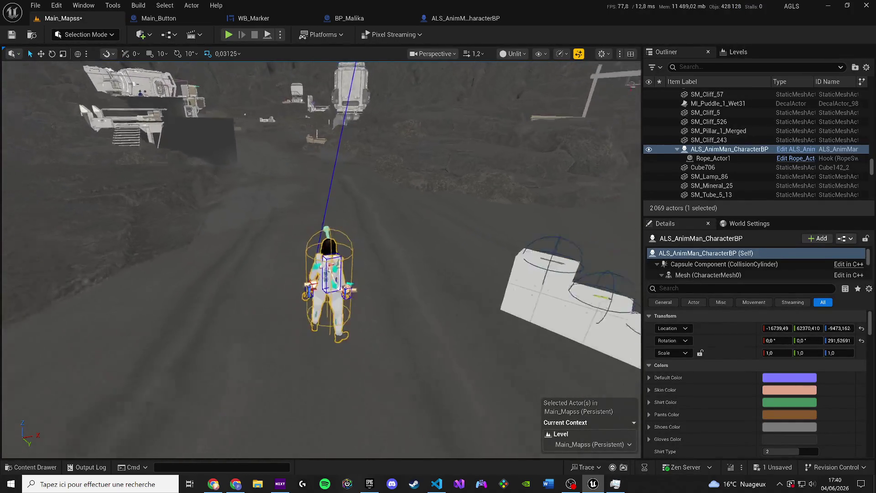
# - Close the ALS_AnimMan and BP_Malika editors and save Main_Mapss via Save Selected
pyautogui.click(505, 19)
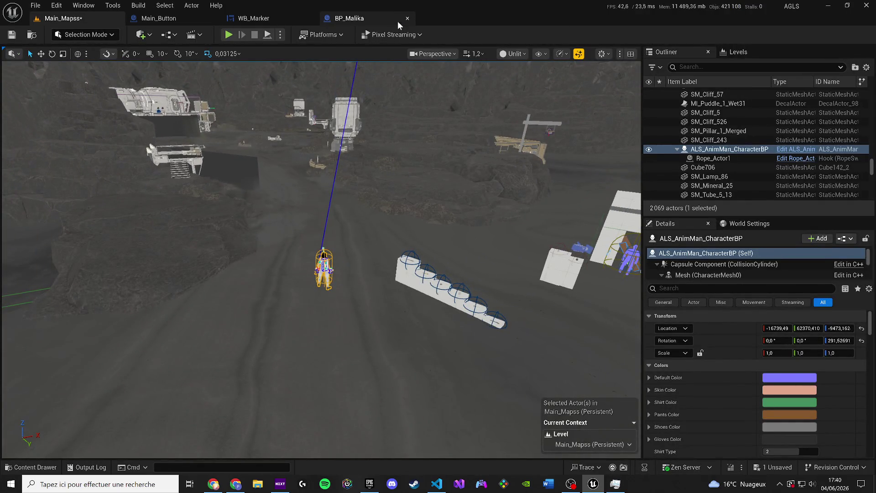
pyautogui.click(409, 17)
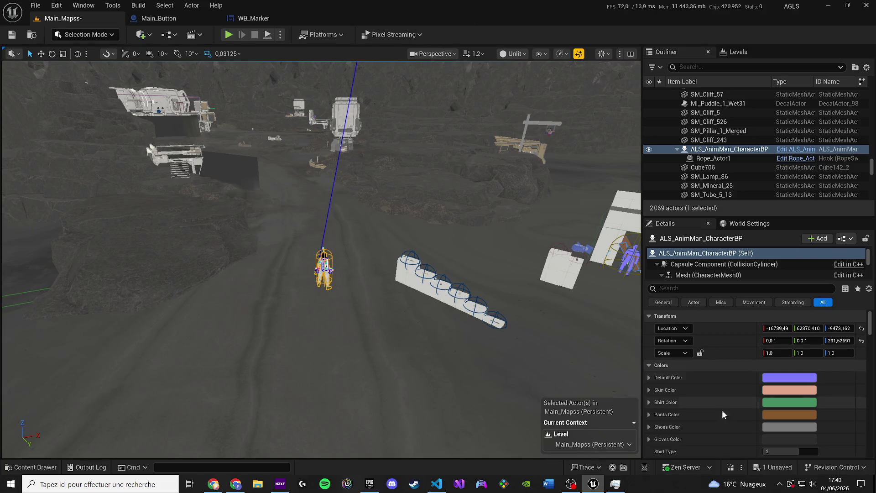
pyautogui.hotkey('ctrl', 's')
pyautogui.click(514, 347)
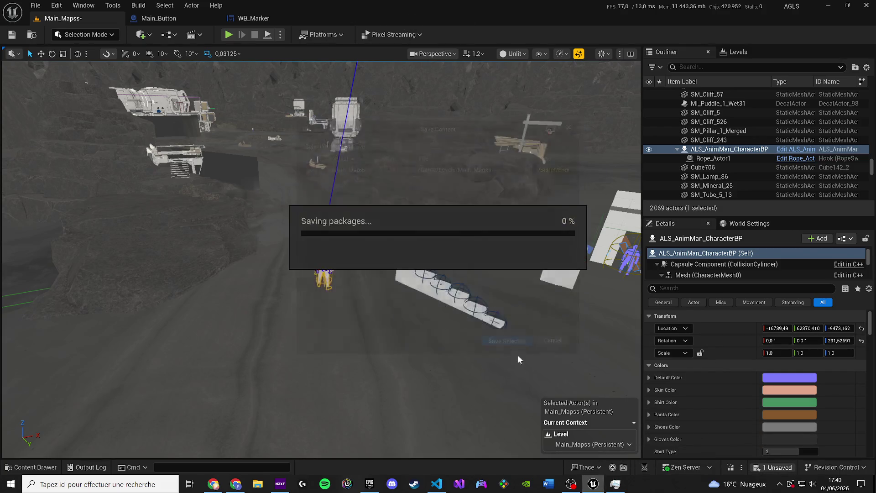
# - Dismiss the Epic Games Launcher and close the code editor to get back to Unreal
pyautogui.click(369, 484)
pyautogui.click(369, 485)
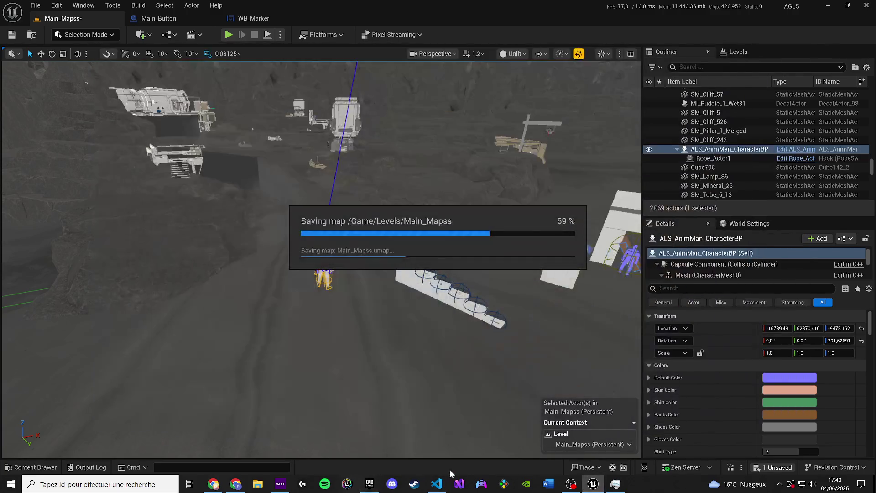
pyautogui.click(437, 484)
pyautogui.scroll(5, 873, 298)
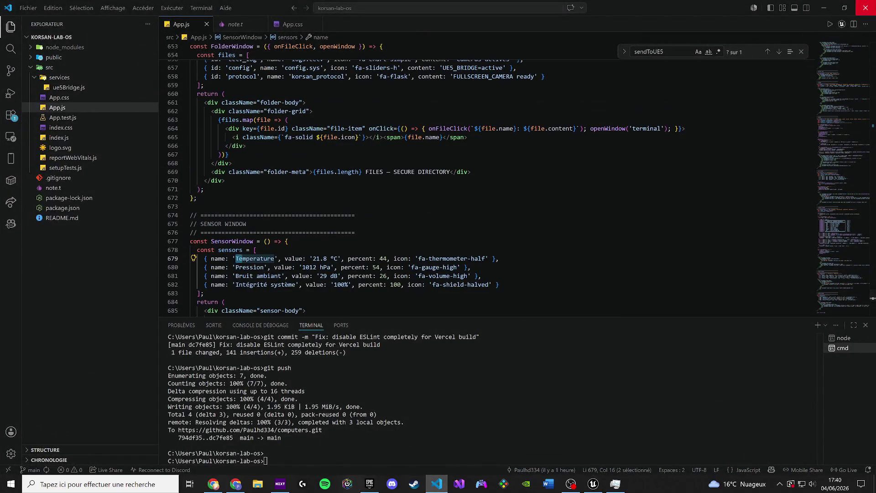
pyautogui.click(865, 8)
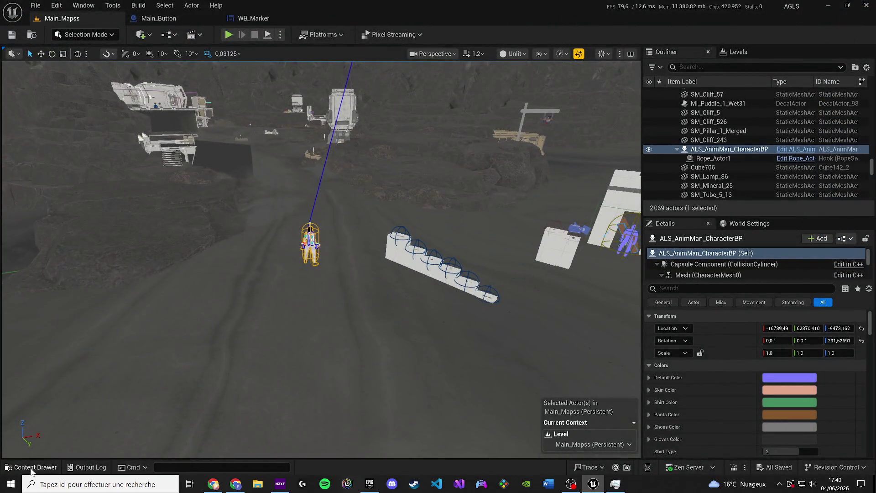
pyautogui.click(31, 468)
# - Browse the top-level Content folder, checking the Chaotic Skies pack in the launcher
pyautogui.click(392, 298)
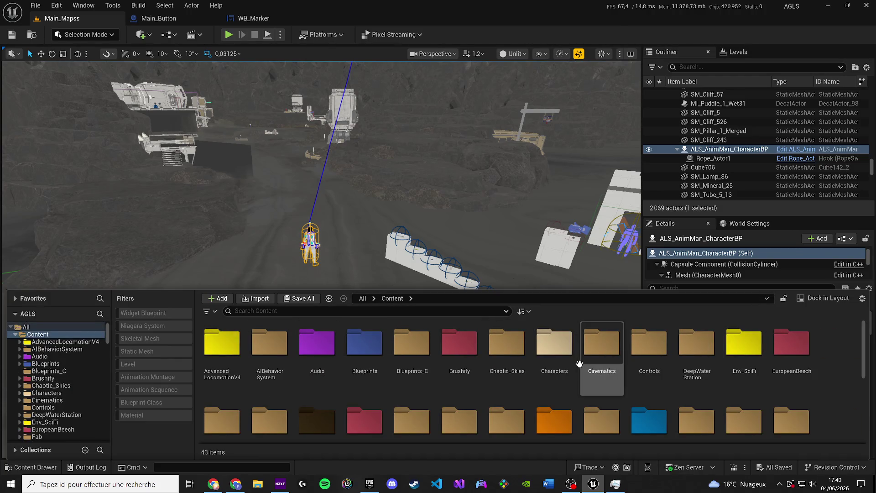
pyautogui.scroll(-1, 655, 346)
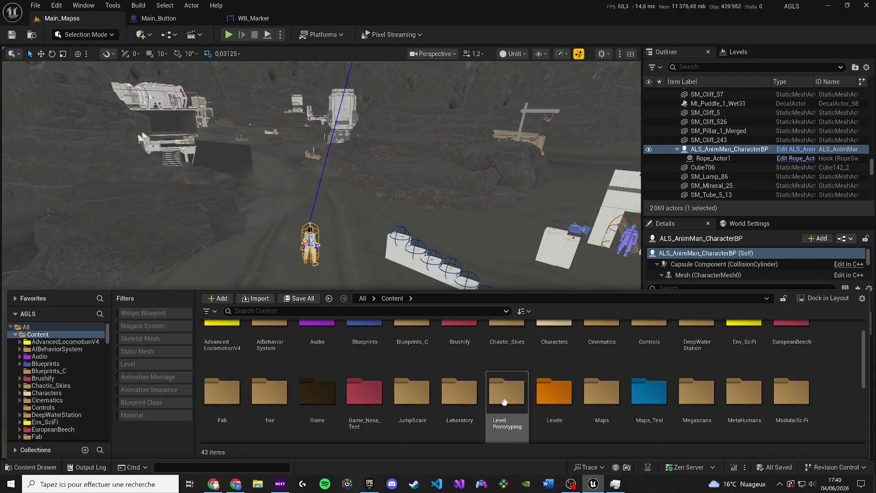
pyautogui.click(370, 484)
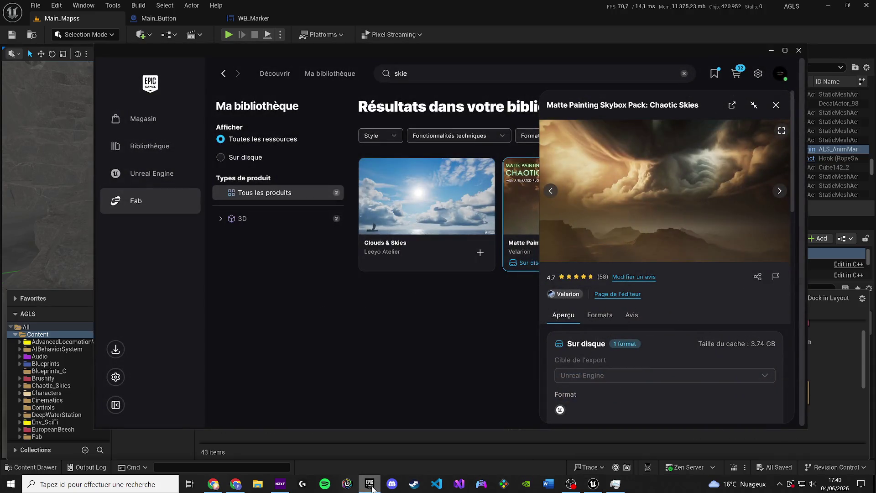
pyautogui.click(370, 486)
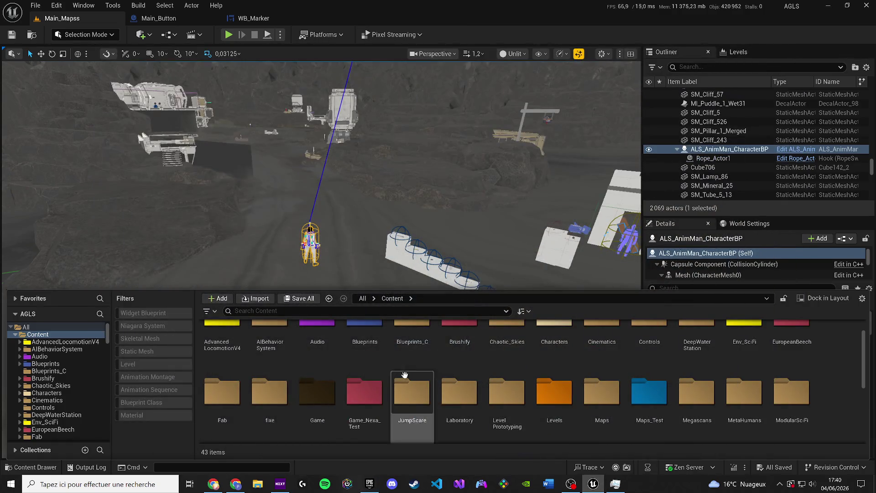
pyautogui.scroll(-2, 456, 356)
pyautogui.click(515, 361)
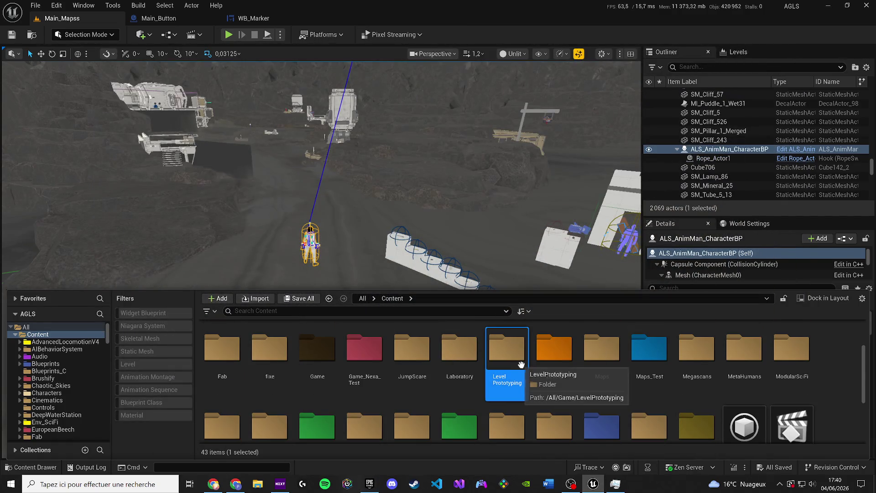
pyautogui.press('s')
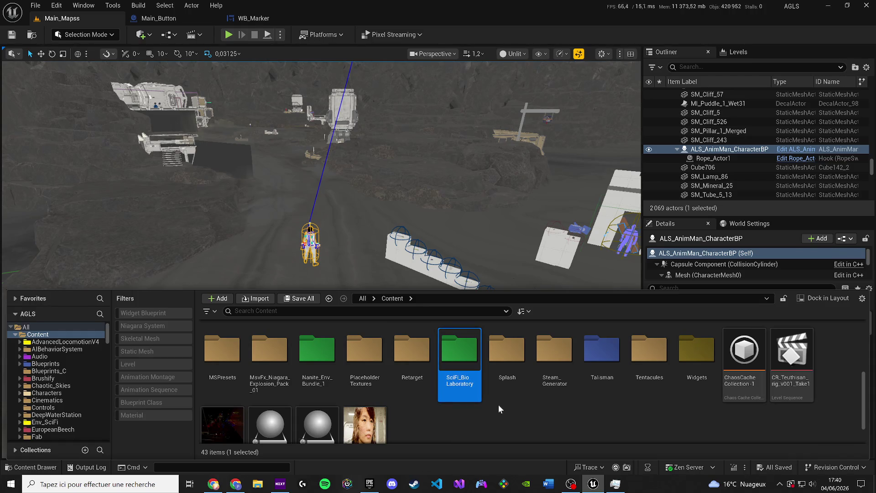
pyautogui.scroll(2, 602, 370)
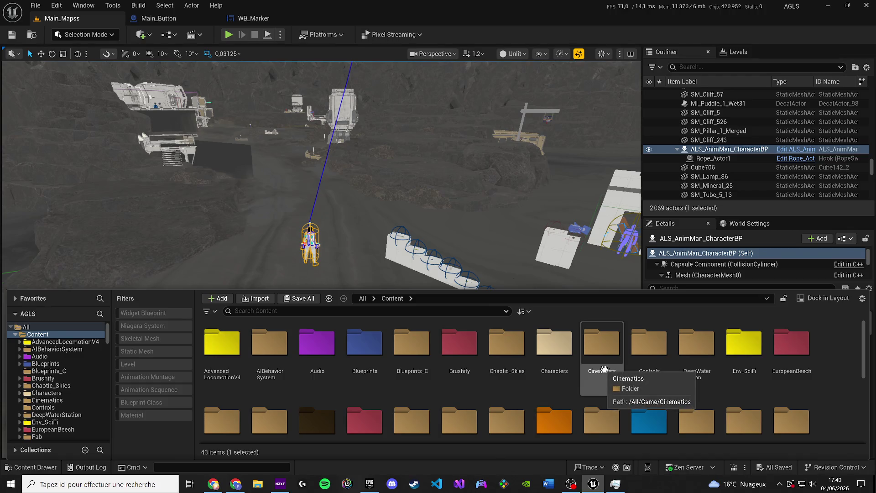
# - Open Level_01_terrain from Chaotic_Skies > Maps > With_Terrain
pyautogui.click(503, 362)
pyautogui.doubleClick(503, 362)
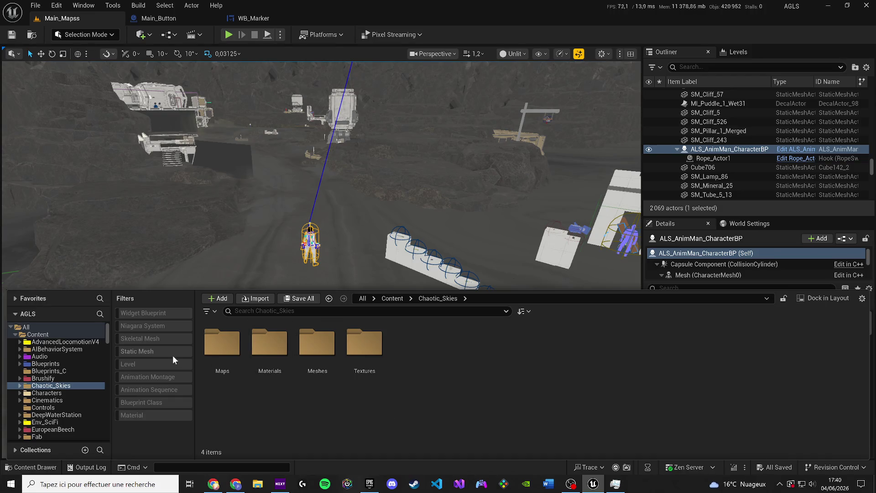
pyautogui.doubleClick(217, 346)
pyautogui.click(222, 348)
pyautogui.doubleClick(222, 348)
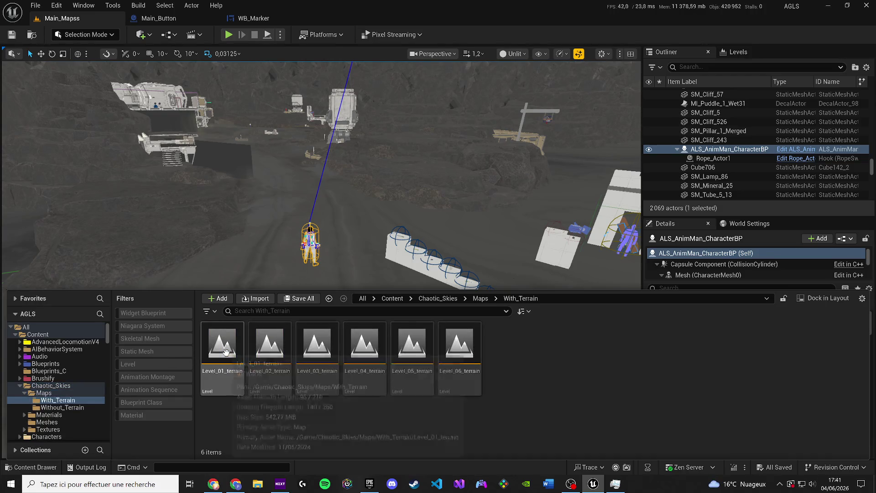
pyautogui.click(225, 352)
pyautogui.doubleClick(226, 351)
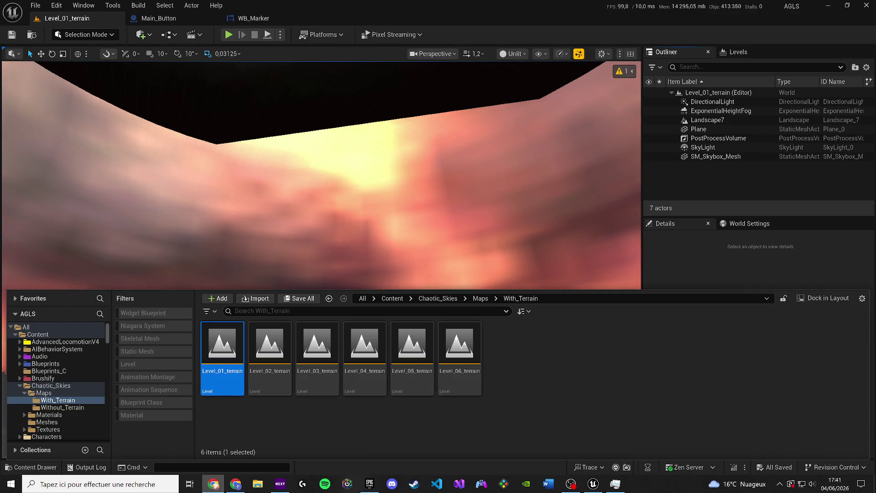
# - Hide the Content Drawer and switch the viewport view mode to Lit
pyautogui.click(457, 220)
pyautogui.scroll(5, 457, 223)
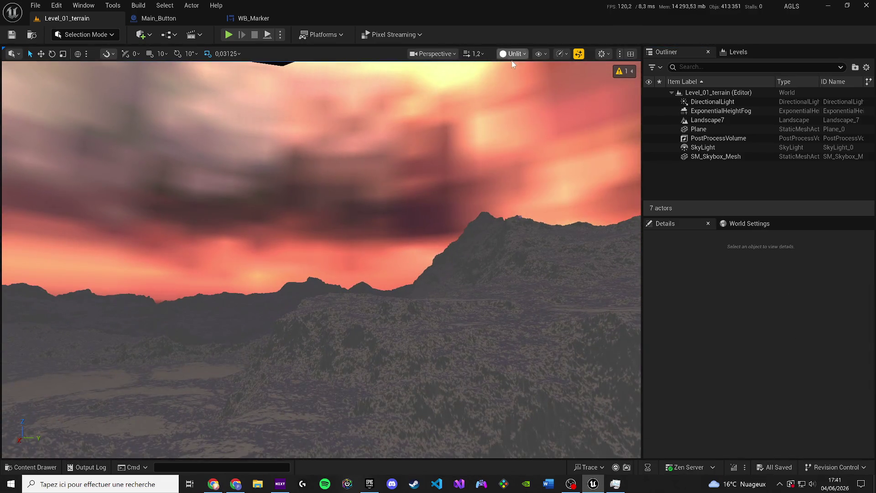
pyautogui.click(512, 54)
pyautogui.click(523, 90)
pyautogui.scroll(-3, 524, 239)
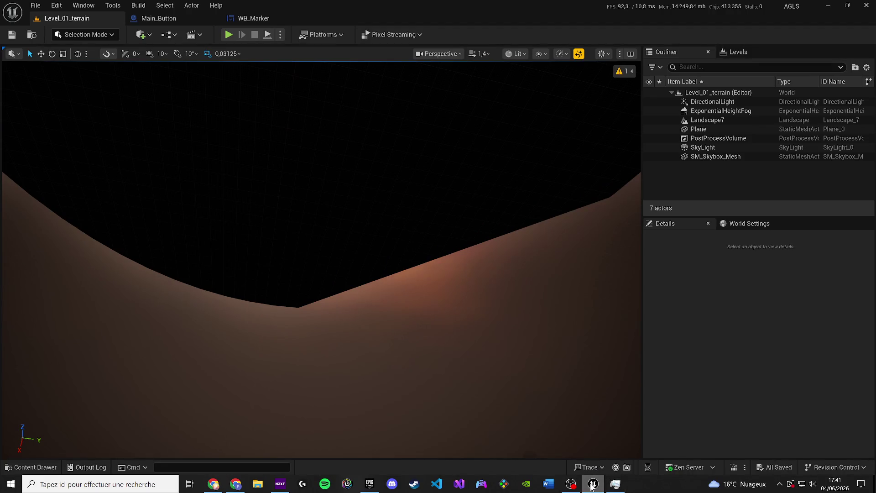
pyautogui.moveTo(592, 486)
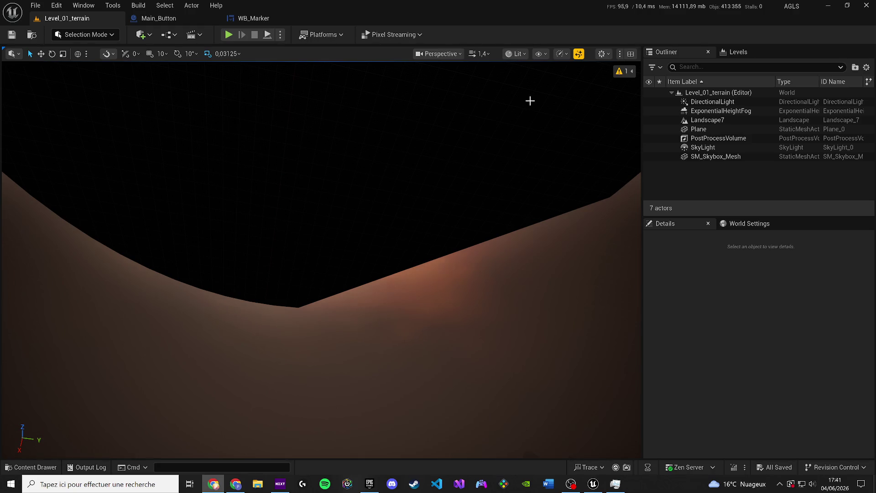
# - Select SM_Skybox_Mesh and frame the view on it
pyautogui.click(624, 71)
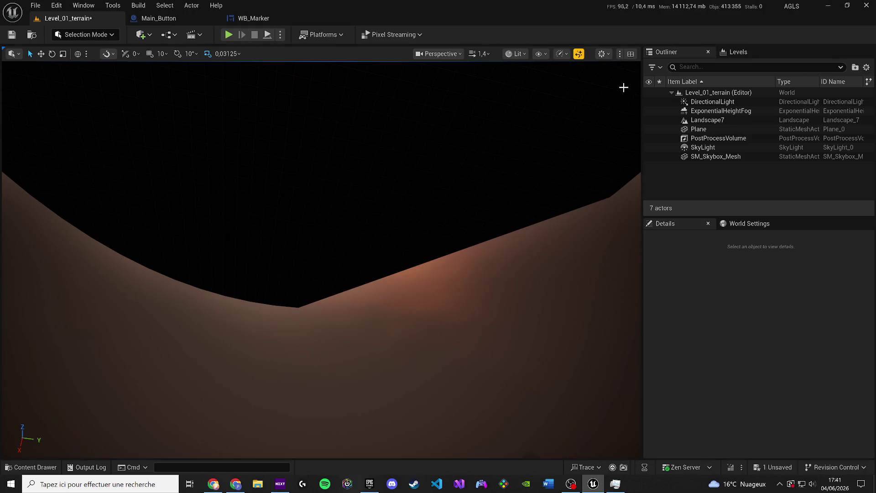
pyautogui.click(467, 273)
pyautogui.press('f')
pyautogui.scroll(4, 321, 259)
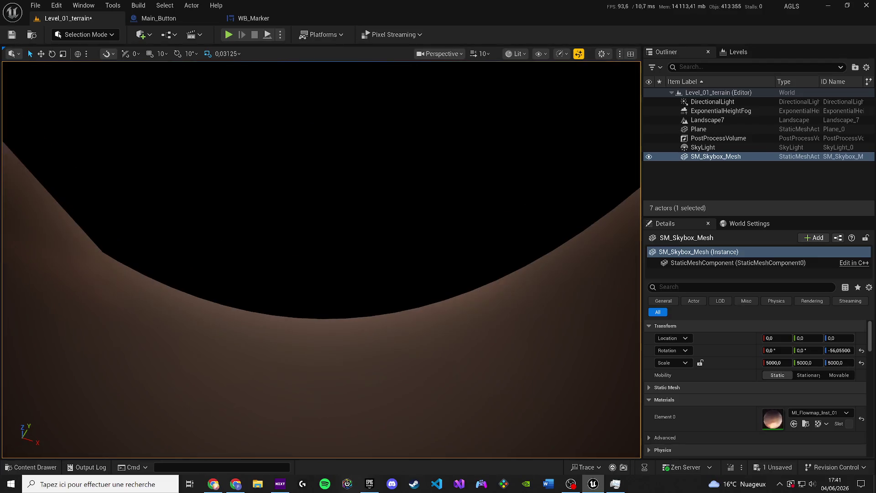
# - Open the skybox material MI_Flowmap_Inst_01 in a docked editor tab beside Level_01_terrain
pyautogui.rightClick(777, 156)
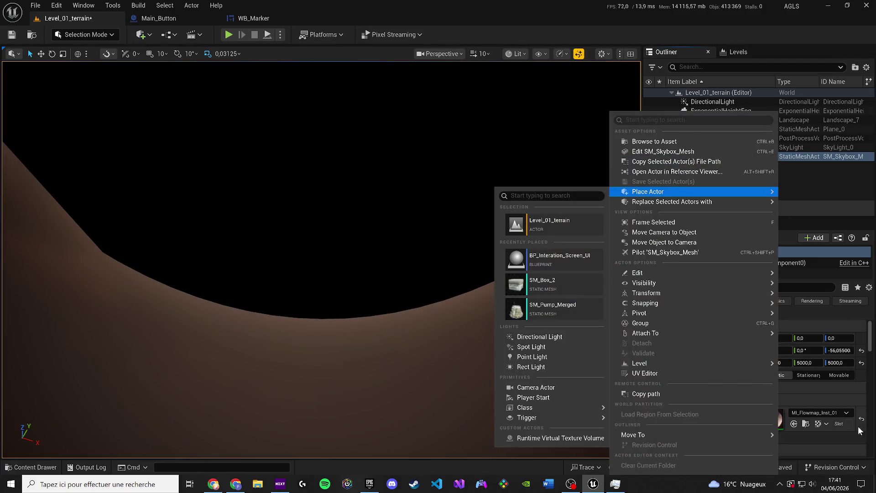
pyautogui.click(806, 424)
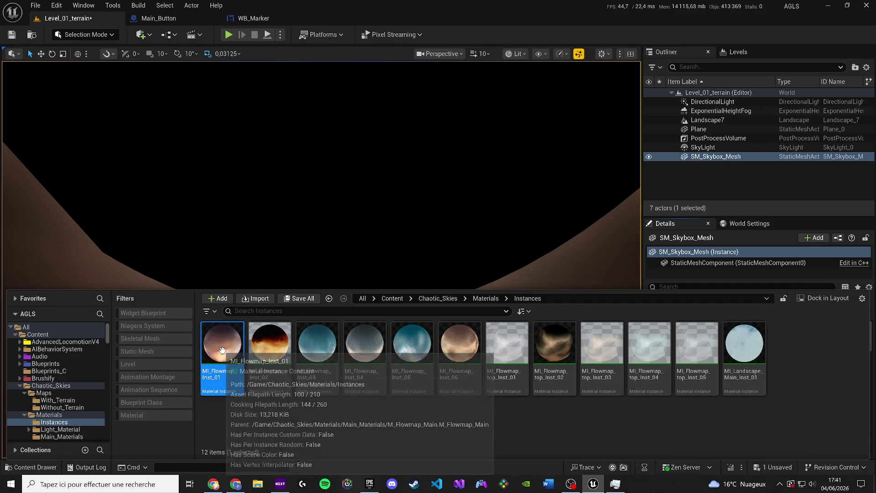
pyautogui.moveTo(222, 350); pyautogui.dragTo(270, 272)
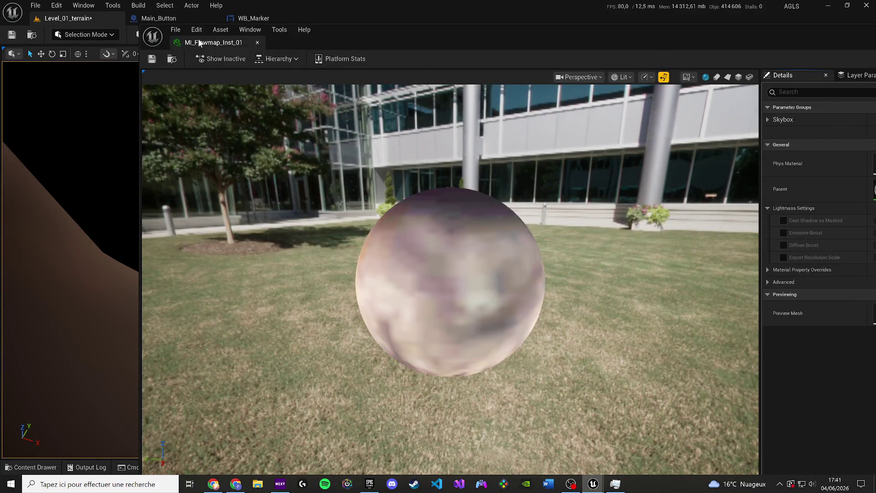
pyautogui.moveTo(200, 44); pyautogui.dragTo(341, 16)
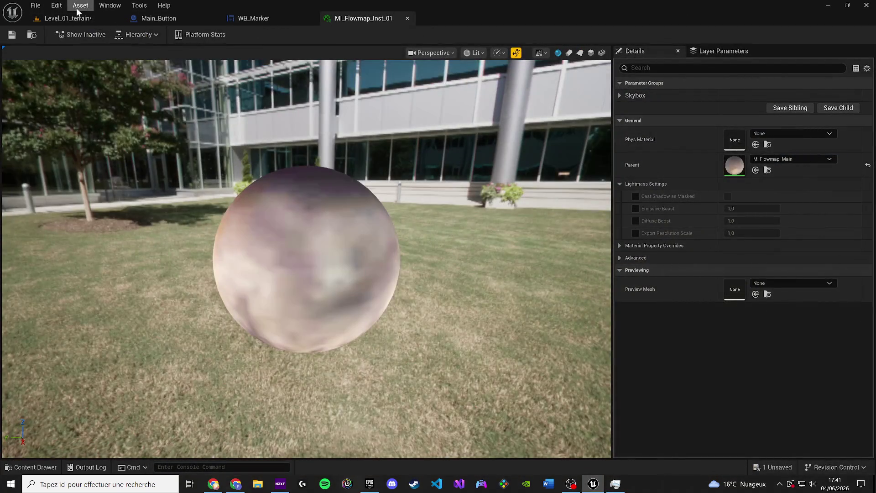
pyautogui.click(64, 18)
pyautogui.click(322, 35)
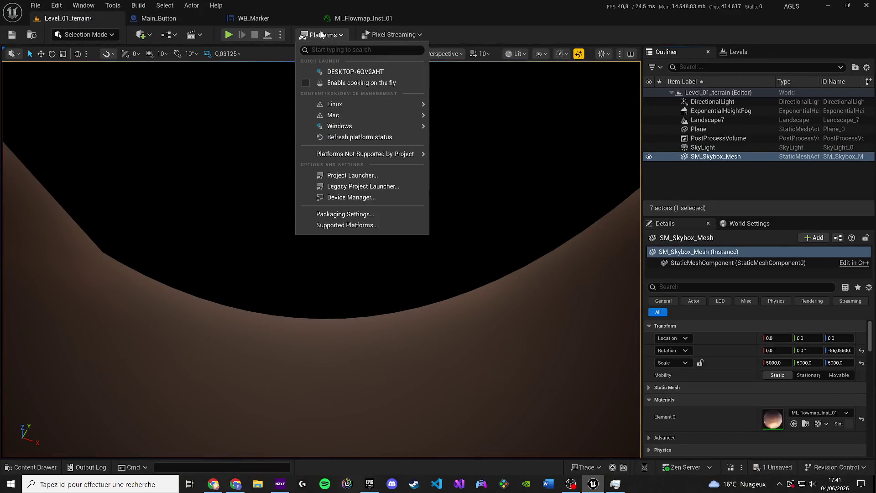
# - Set viewport Textures scalability to Cinematic and tilt the view up to see the clouds
pyautogui.click(421, 33)
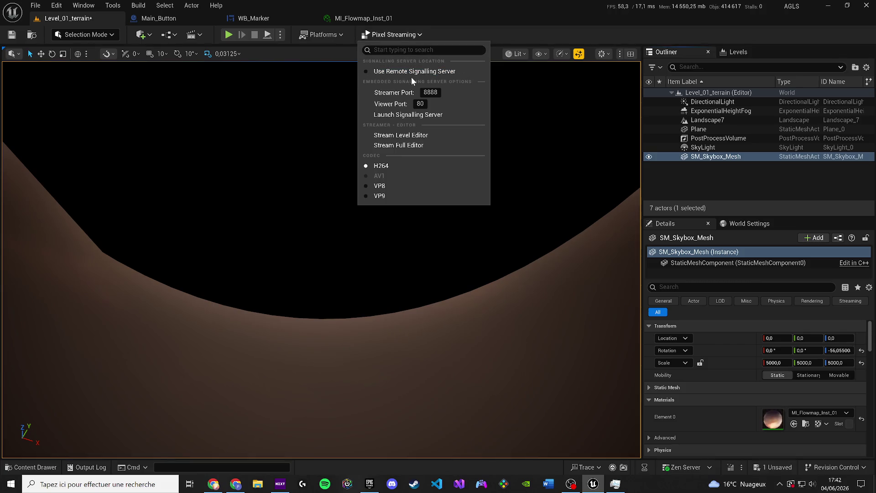
pyautogui.click(481, 38)
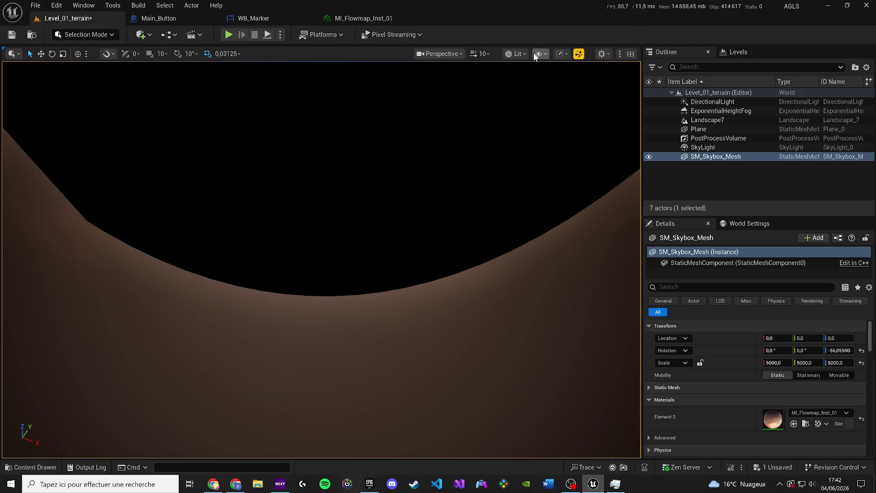
pyautogui.click(519, 53)
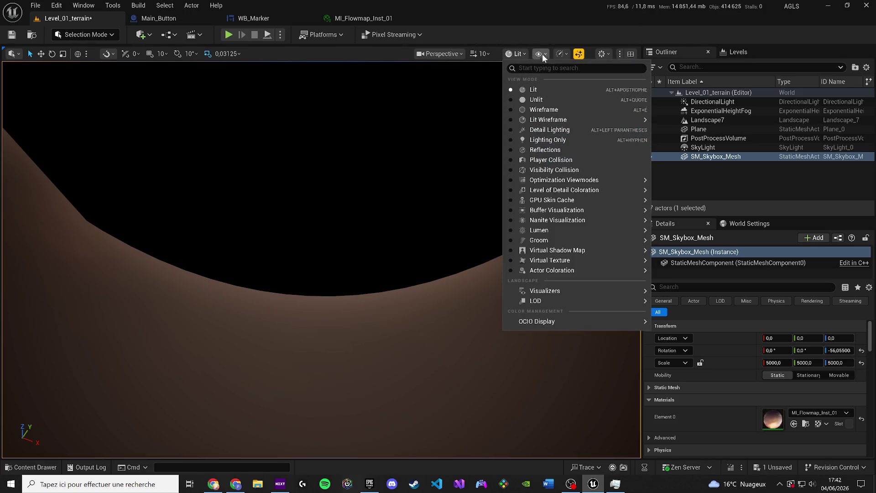
pyautogui.click(561, 53)
pyautogui.moveTo(589, 130)
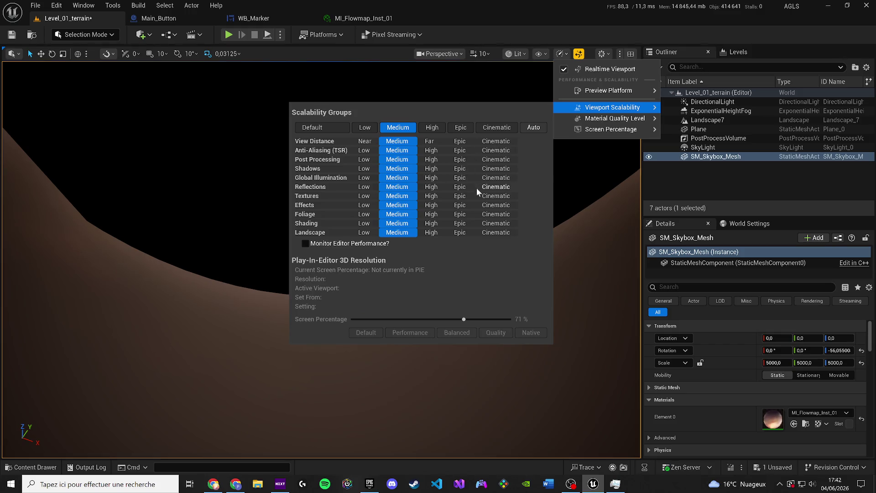
pyautogui.click(496, 196)
pyautogui.press('Escape')
pyautogui.moveTo(319, 260); pyautogui.dragTo(319, 214)
pyautogui.moveTo(172, 192); pyautogui.dragTo(172, 166)
pyautogui.click(658, 131)
# - Hide the Plane actor in the Outliner and look around the sky without it
pyautogui.click(649, 129)
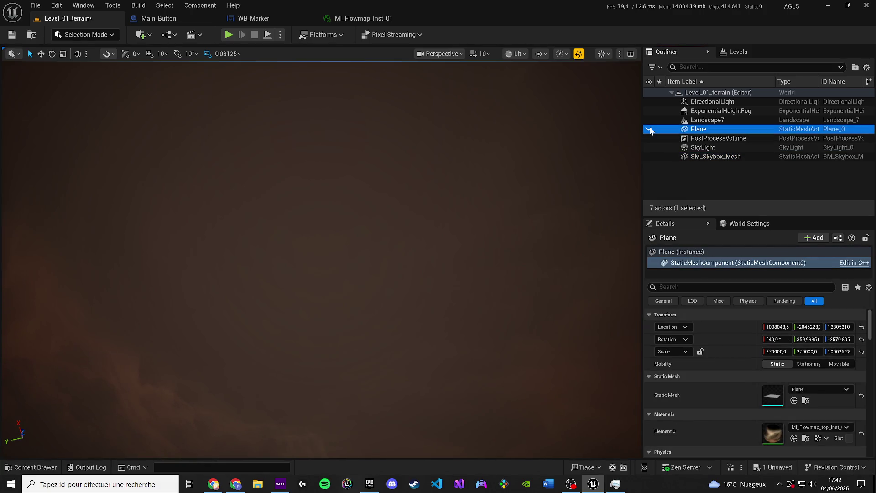
pyautogui.click(648, 130)
pyautogui.click(648, 129)
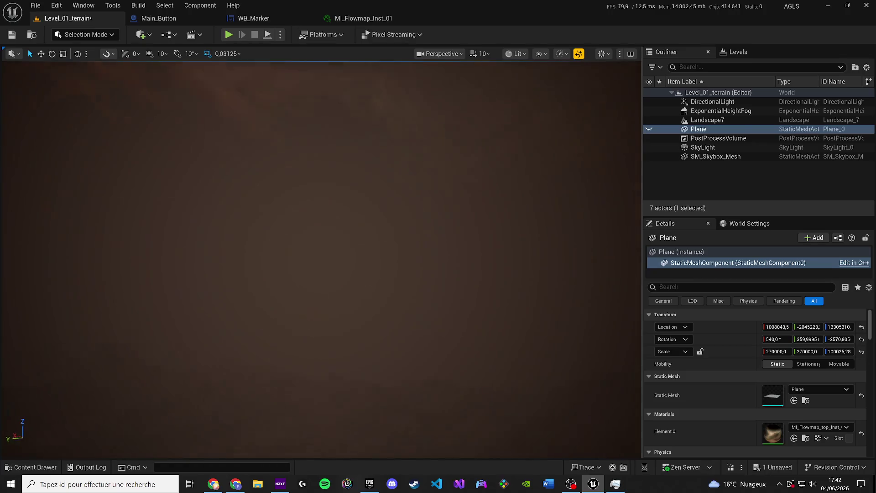
pyautogui.moveTo(319, 228); pyautogui.dragTo(319, 199)
pyautogui.click(649, 130)
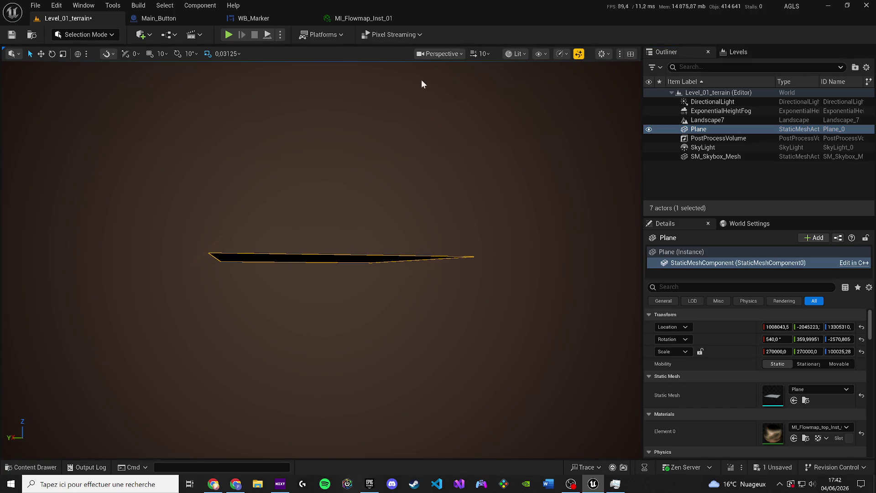
pyautogui.click(518, 57)
pyautogui.press('h')
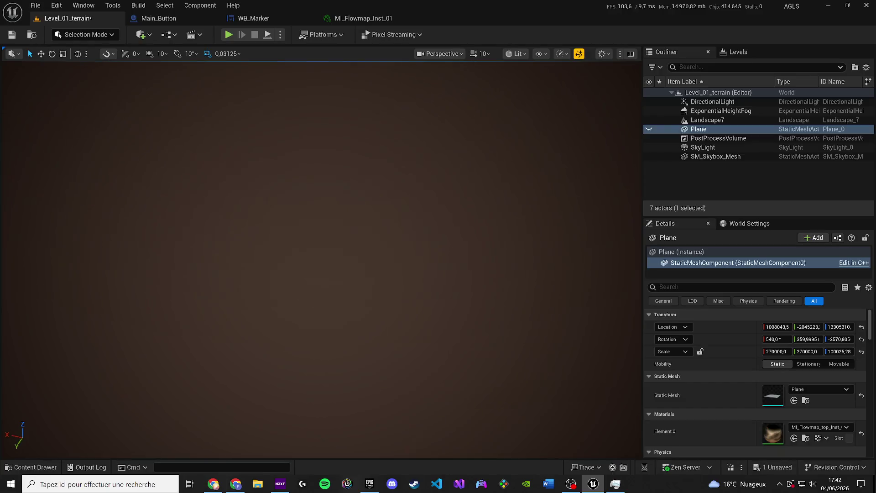
# - Run a quick play test of the level, stop it, and bring up the Content Drawer
pyautogui.hotkey('alt', 'p')
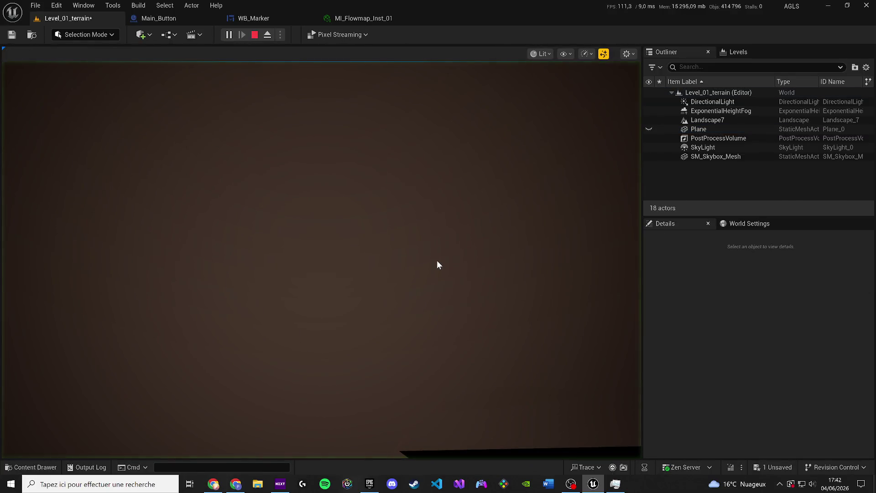
pyautogui.hotkey('shift', 'F1')
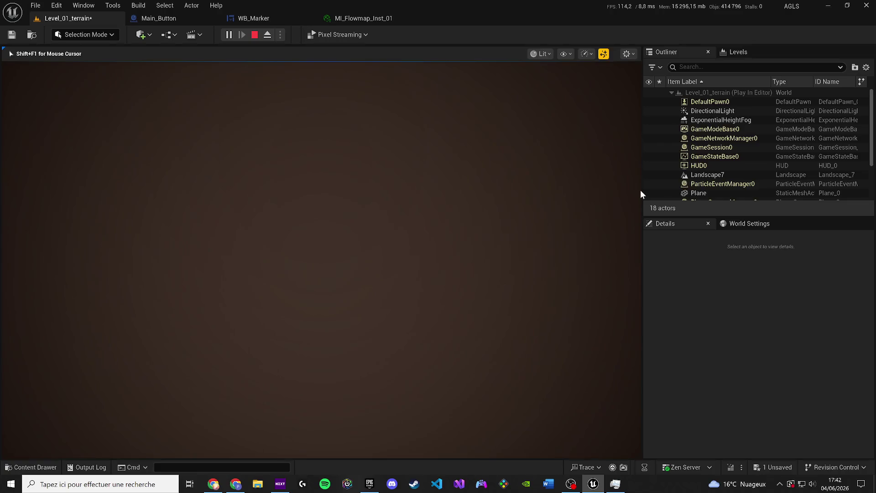
pyautogui.press('Escape')
pyautogui.hotkey('ctrl', 'space')
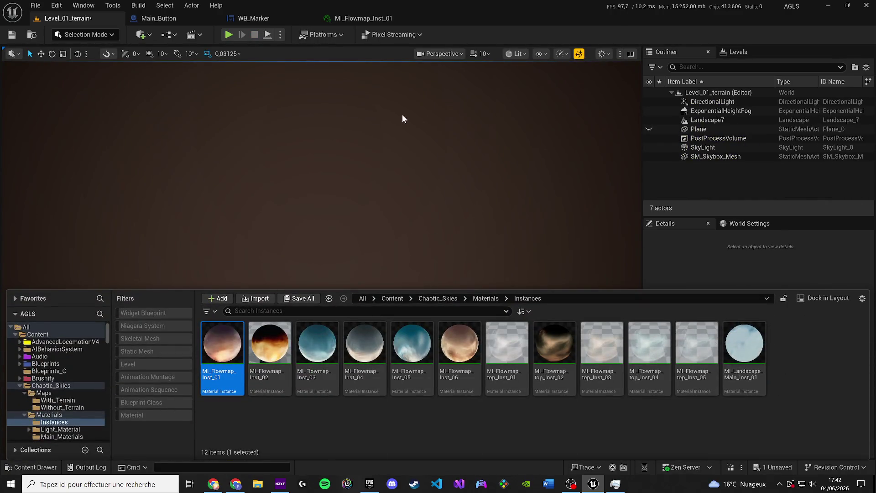
pyautogui.click(513, 56)
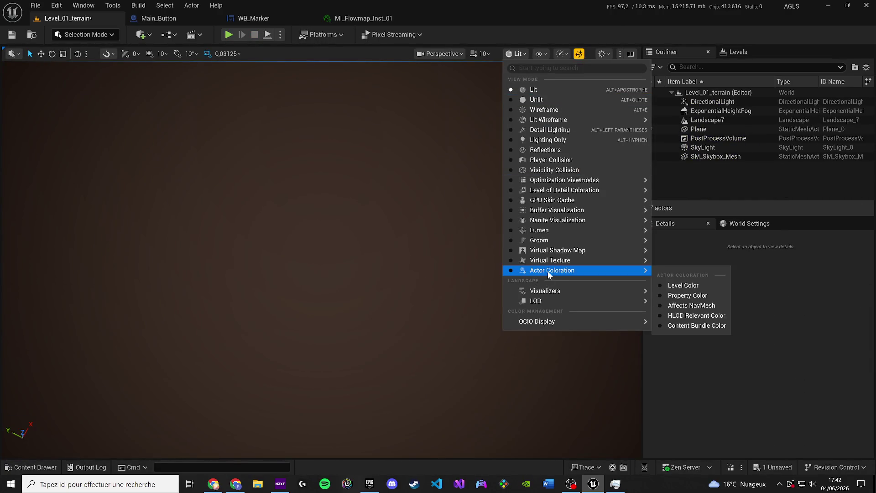
# - Set every viewport scalability group to High and turn the view to the skybox sphere
pyautogui.moveTo(562, 53)
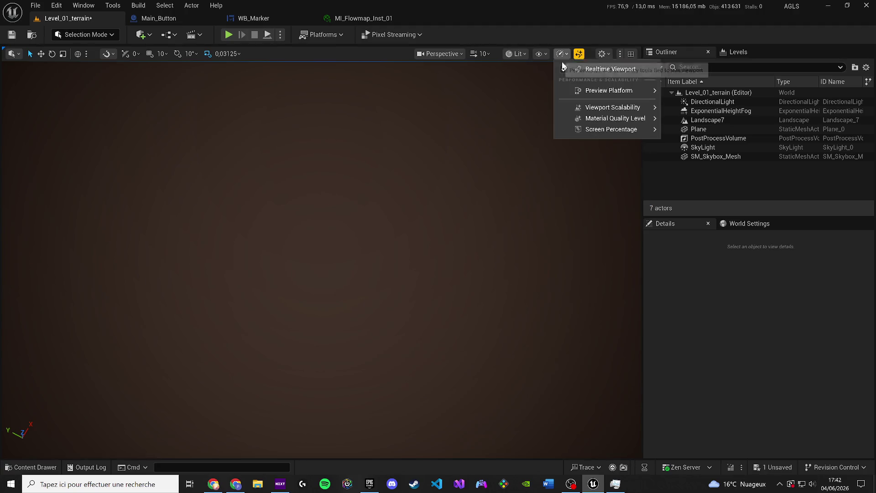
pyautogui.moveTo(611, 107)
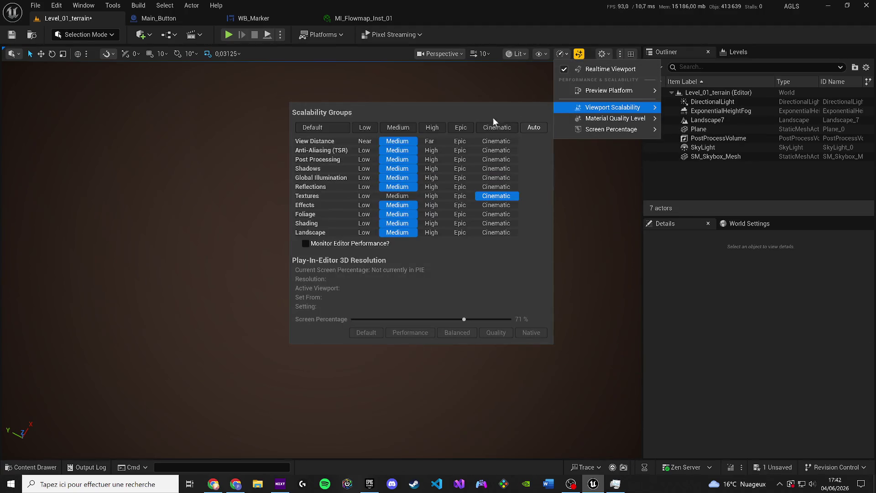
pyautogui.click(432, 128)
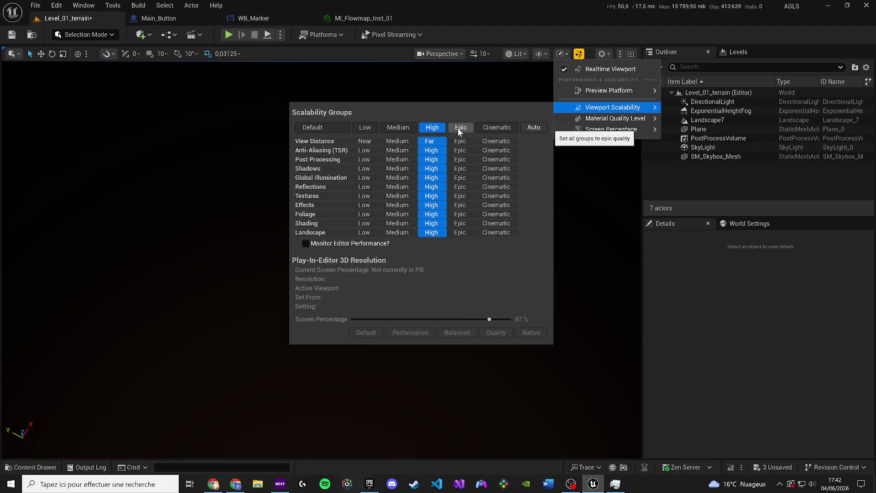
pyautogui.moveTo(268, 161); pyautogui.dragTo(268, 161)
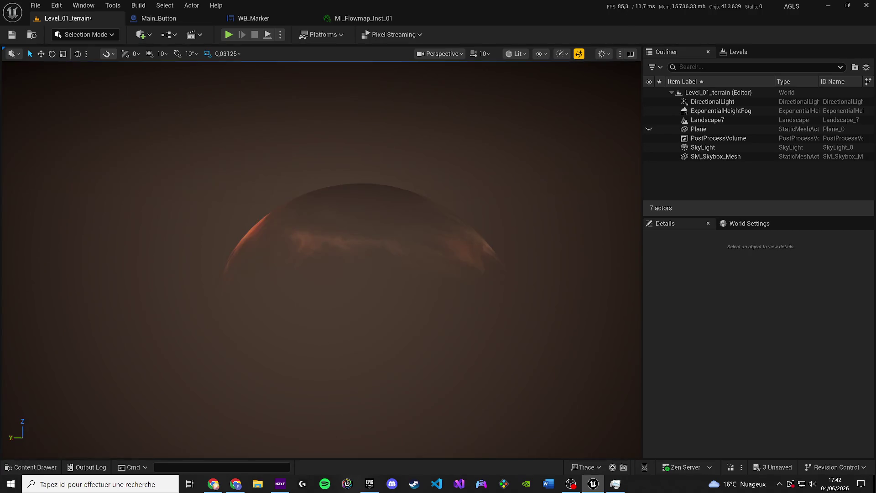
pyautogui.click(319, 292)
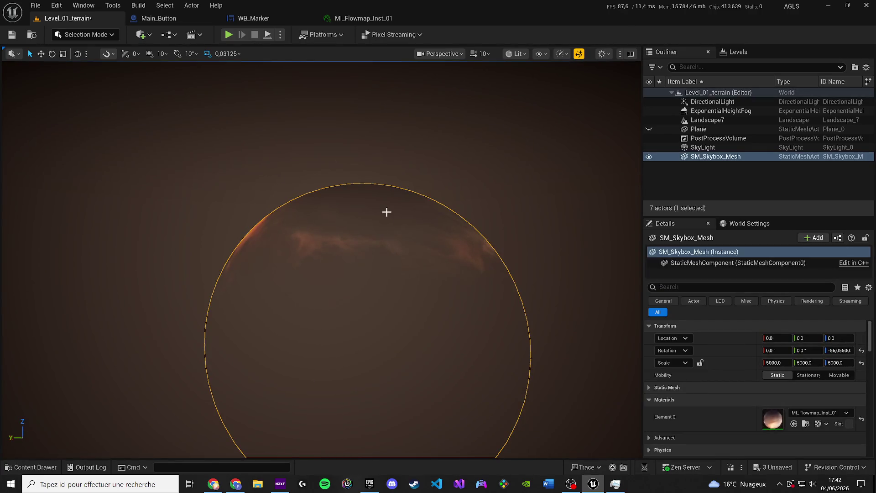
# - Focus on the fog, skybox mesh and SkyLight actors, then orbit through the orange clouds
pyautogui.scroll(-3, 405, 217)
pyautogui.click(736, 122)
pyautogui.doubleClick(721, 111)
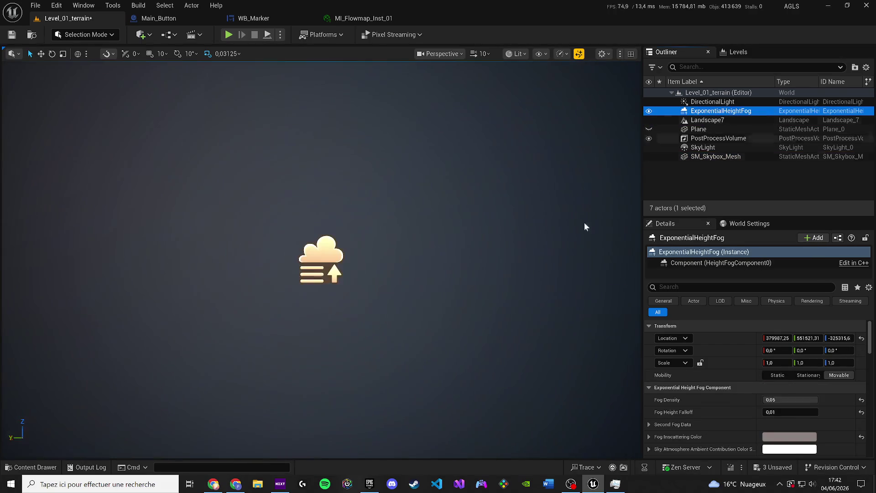
pyautogui.moveTo(583, 225); pyautogui.dragTo(582, 225)
pyautogui.click(671, 170)
pyautogui.doubleClick(694, 156)
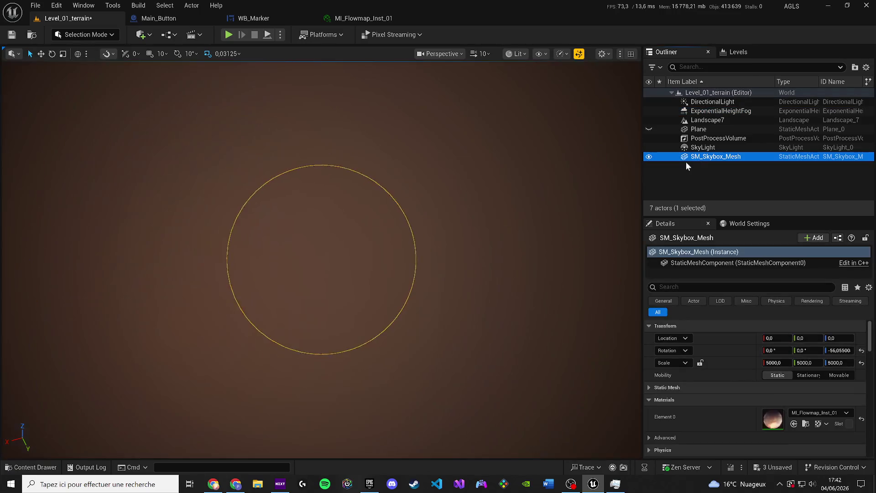
pyautogui.doubleClick(699, 147)
pyautogui.moveTo(583, 225); pyautogui.dragTo(582, 225)
pyautogui.moveTo(468, 248); pyautogui.dragTo(468, 248)
# - Browse Chaotic_Skies > Maps > With_Terrain in the Content Drawer and open Level_02_terrain
pyautogui.hotkey('ctrl', 'space')
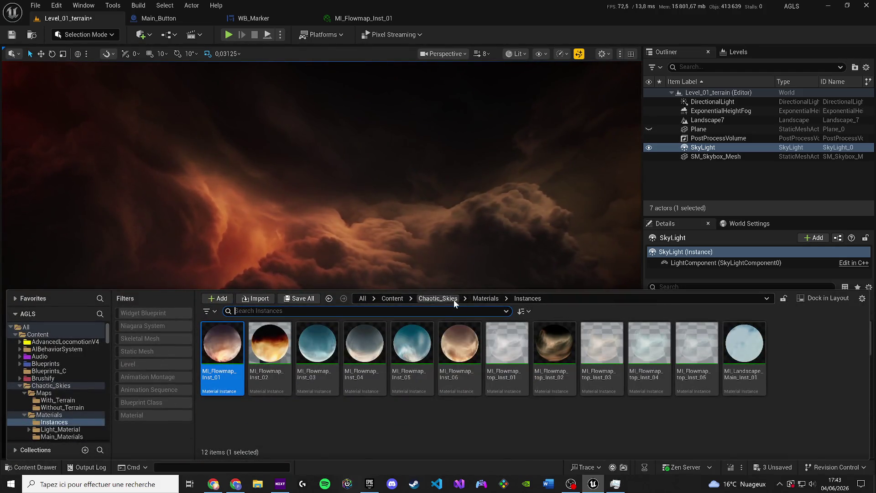
pyautogui.click(454, 299)
pyautogui.click(242, 345)
pyautogui.doubleClick(242, 344)
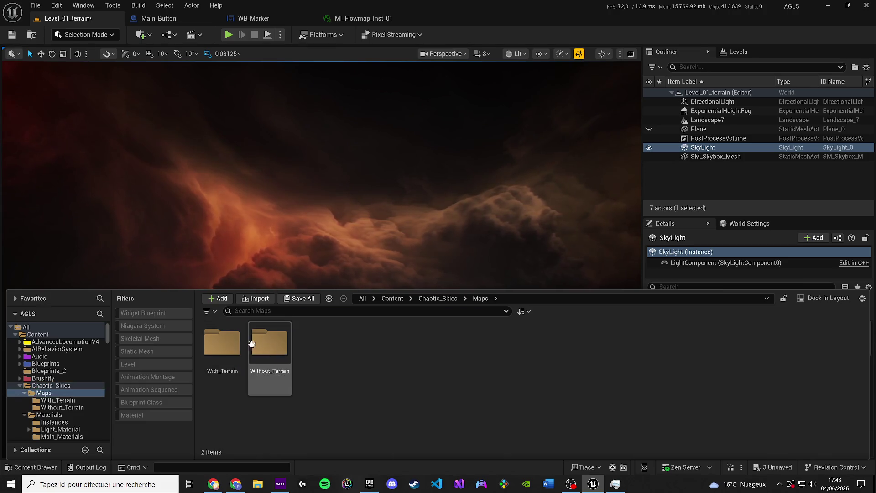
pyautogui.doubleClick(222, 344)
pyautogui.doubleClick(271, 344)
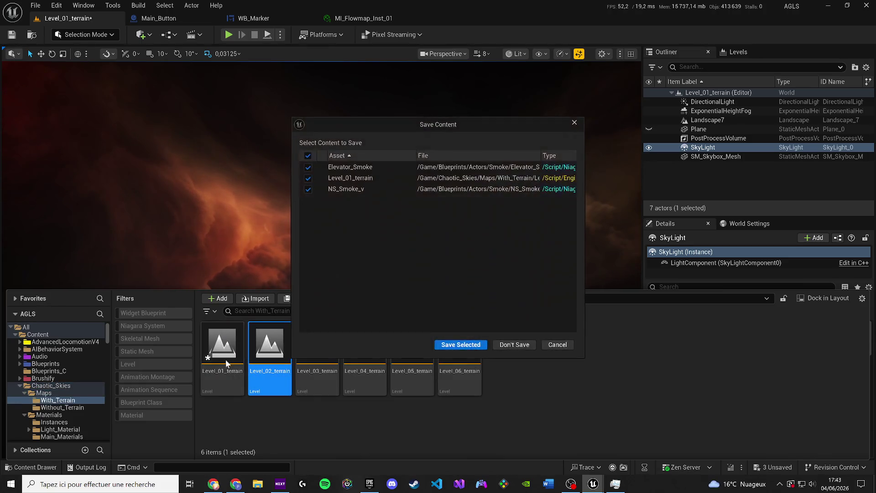
# - Save Elevator_Smoke, Level_01_terrain and NS_Smoke_v, then bring the Epic Games Launcher forward
pyautogui.click(448, 346)
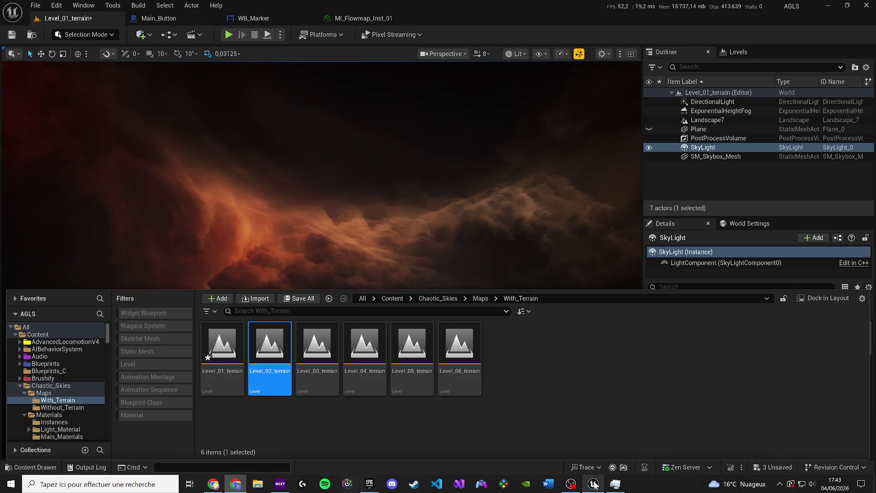
pyautogui.click(361, 487)
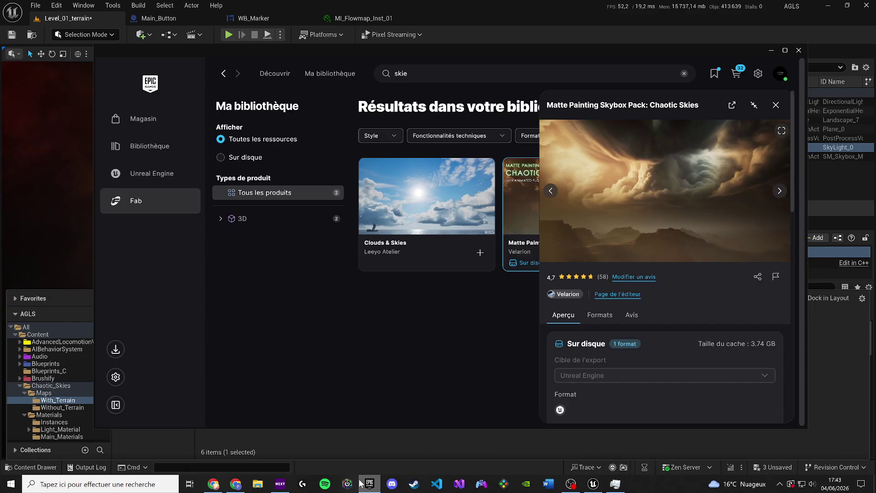
# - Minimize the launcher, fly around Level_02_terrain, and hide its Plane to reveal the orange sky
pyautogui.click(362, 488)
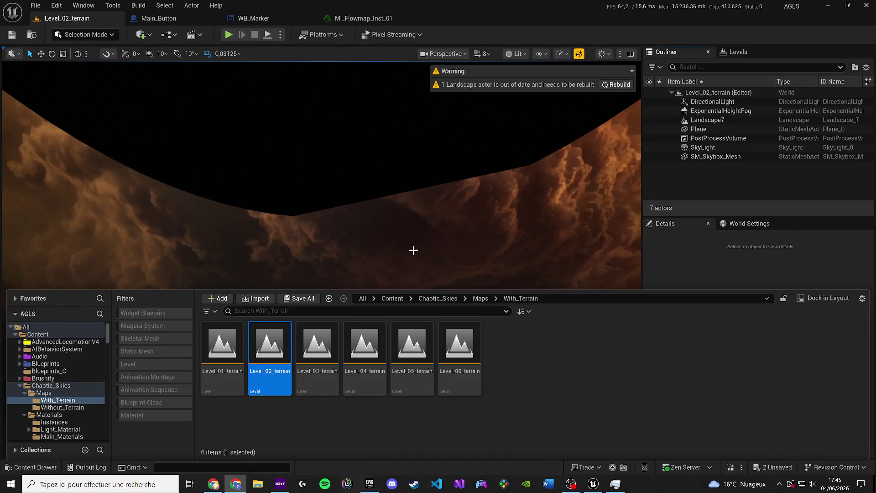
pyautogui.rightClick(306, 134)
pyautogui.scroll(2, 306, 134)
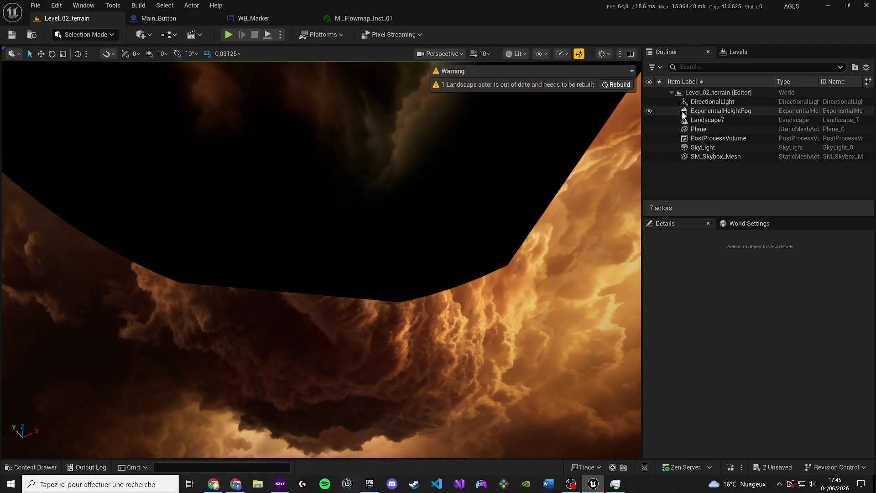
pyautogui.click(651, 130)
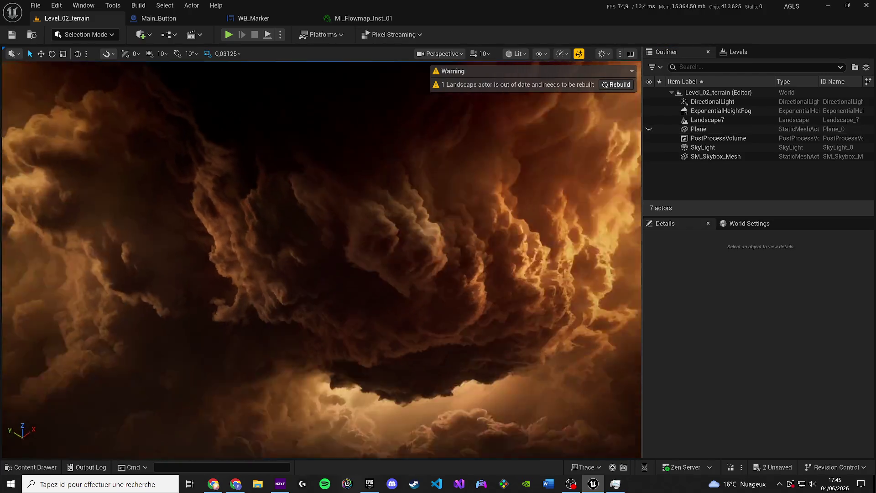
# - Open Level_03_terrain from the Content Drawer without saving Elevator_Smoke and NS_Smoke_v
pyautogui.hotkey('ctrl', 'space')
pyautogui.click(309, 359)
pyautogui.doubleClick(309, 359)
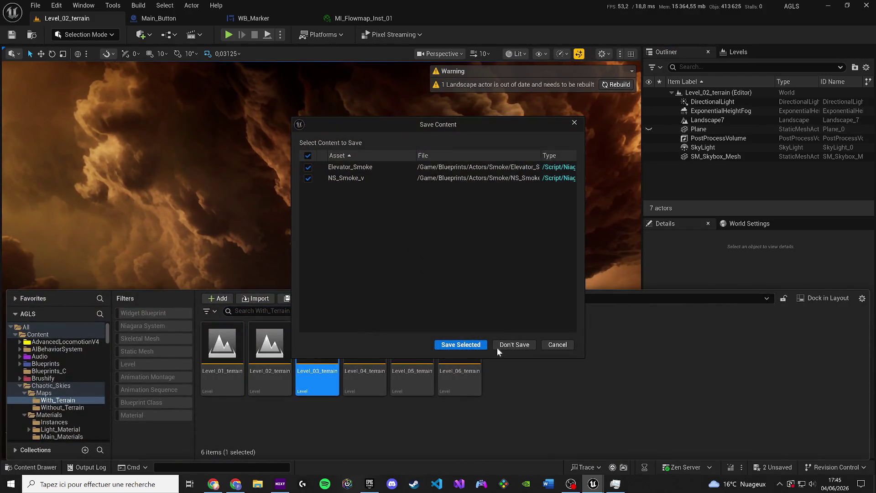
pyautogui.click(498, 346)
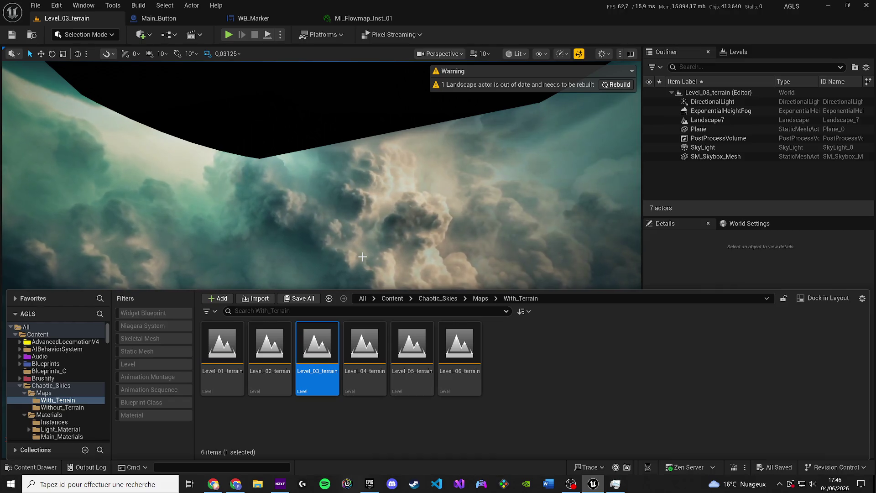
# - Look across Level_03's clouds, then load Level_04_terrain and close the Content Drawer
pyautogui.moveTo(362, 256); pyautogui.dragTo(363, 301)
pyautogui.click(353, 352)
pyautogui.doubleClick(354, 352)
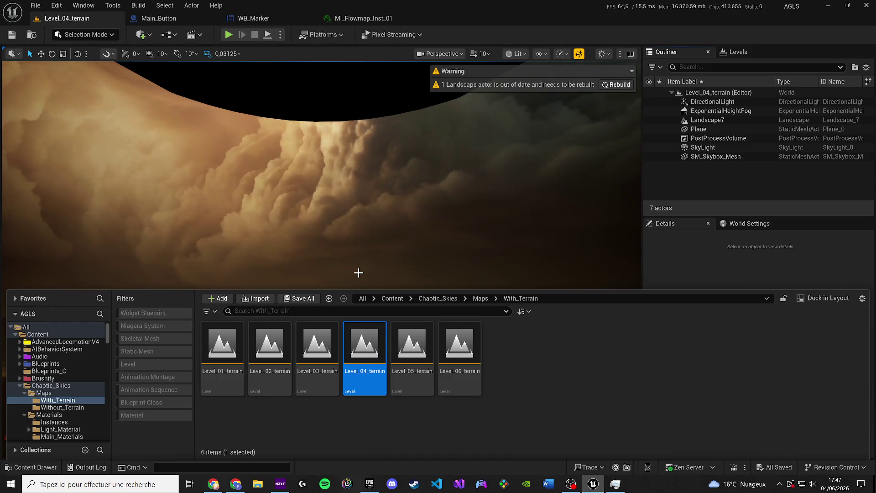
pyautogui.hotkey('ctrl', 'space')
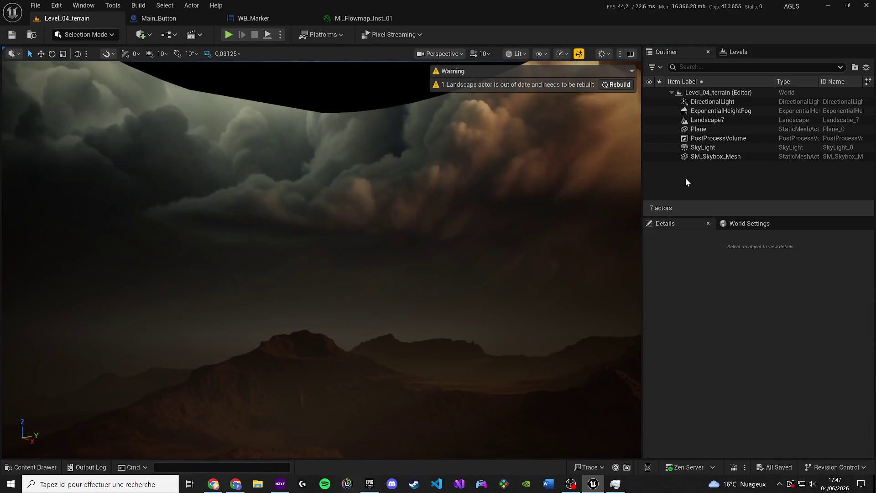
# - Hide Level_04_terrain's Plane and focus on the skybox mesh among the storm clouds
pyautogui.click(671, 129)
pyautogui.click(648, 129)
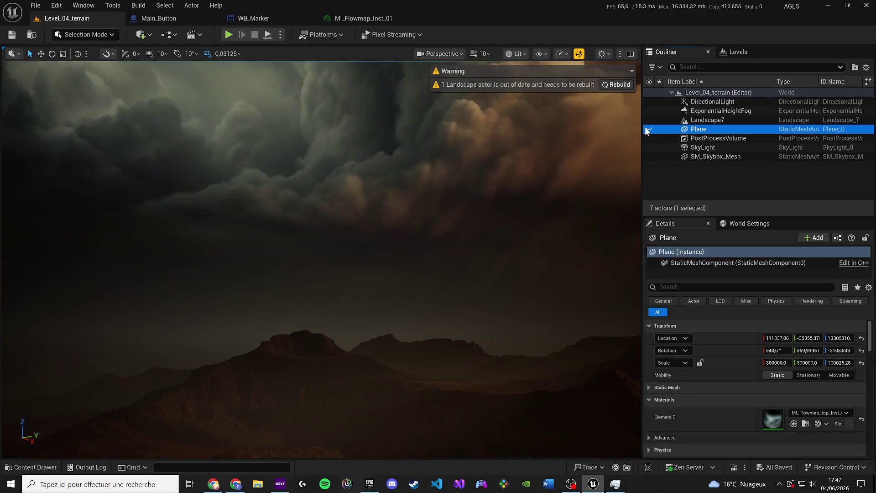
pyautogui.moveTo(320, 255); pyautogui.dragTo(347, 247)
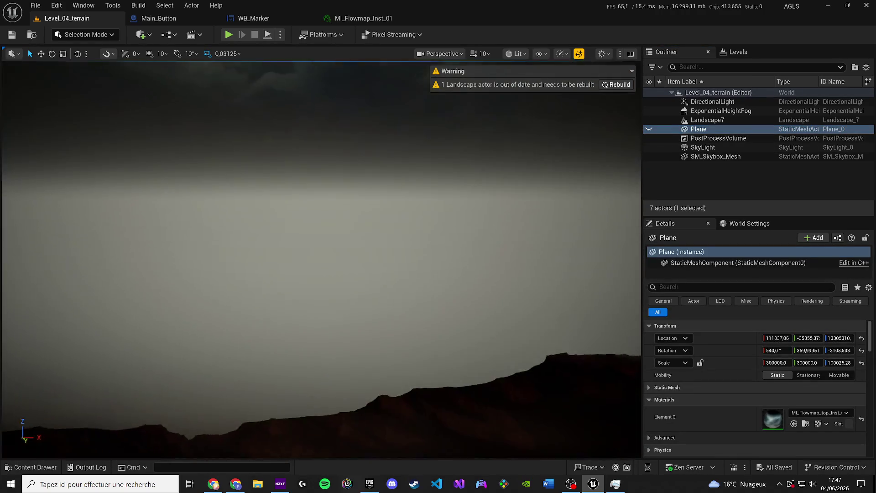
pyautogui.moveTo(382, 192)
pyautogui.mouseDown()
pyautogui.moveTo(379, 136)
pyautogui.moveTo(382, 192)
pyautogui.mouseUp()
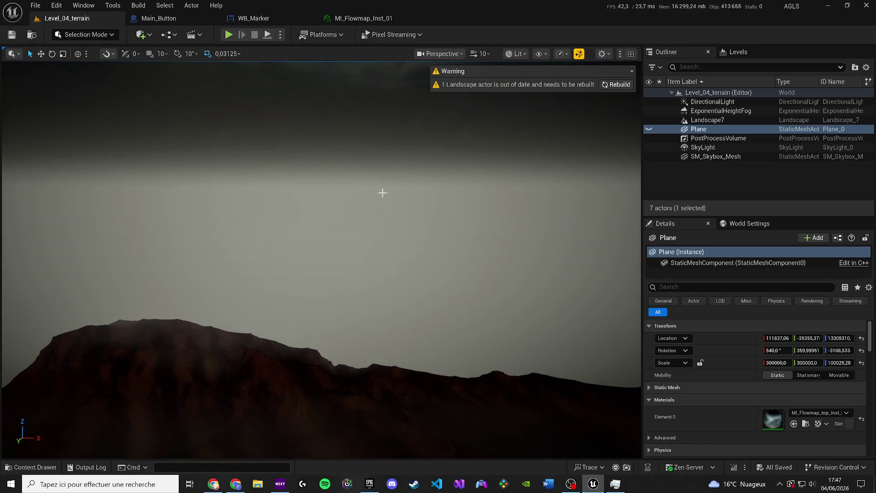
pyautogui.click(382, 193)
pyautogui.press('f')
# - Select DirectionalLight, ExponentialHeightFog, PostProcessVolume, SkyLight and SM_Skybox_Mesh together in the Outliner
pyautogui.keyDown('shift'); pyautogui.click(694, 138); pyautogui.keyUp('shift')
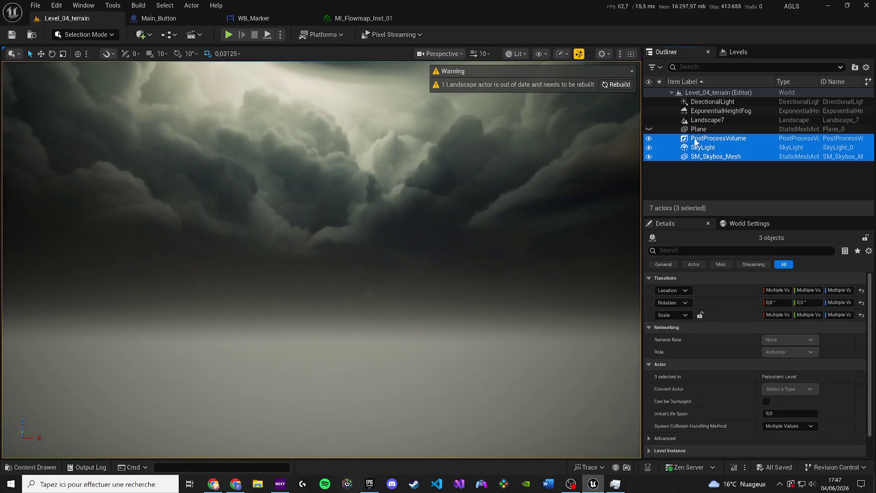
pyautogui.keyDown('shift'); pyautogui.click(699, 111); pyautogui.keyUp('shift')
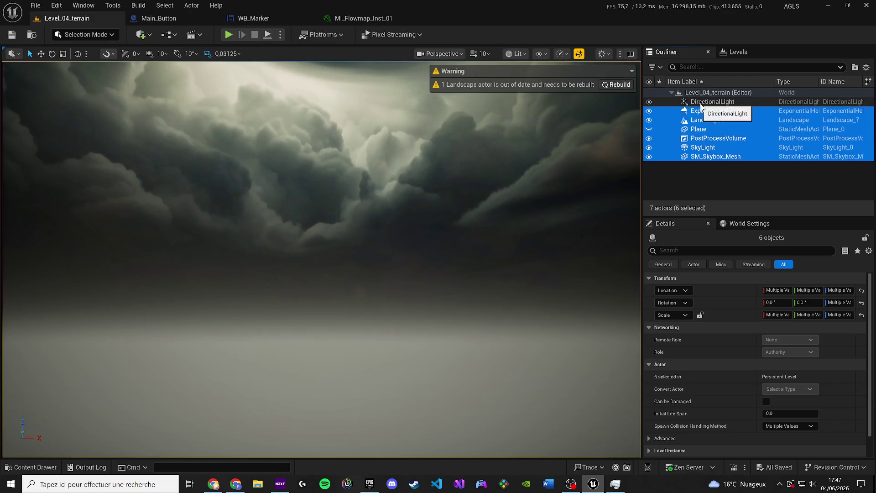
pyautogui.click(701, 103)
pyautogui.keyDown('shift'); pyautogui.click(703, 113); pyautogui.keyUp('shift')
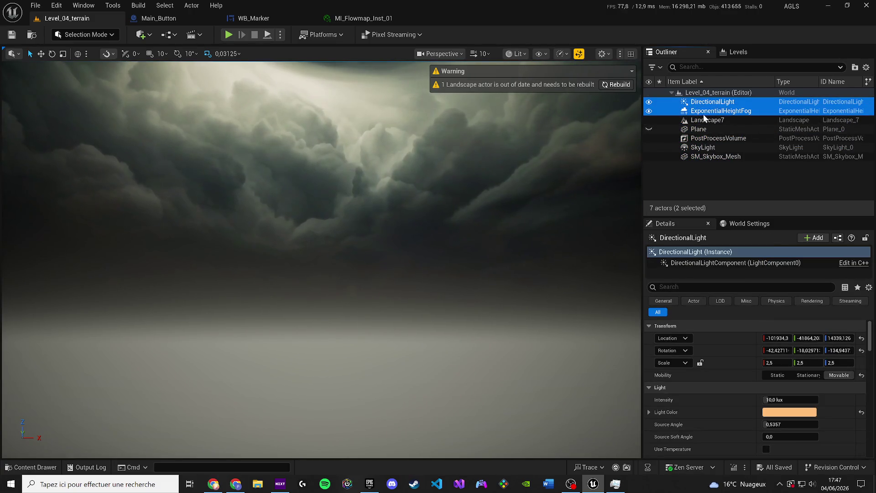
pyautogui.keyDown('ctrl'); pyautogui.click(705, 138); pyautogui.keyUp('ctrl')
pyautogui.keyDown('ctrl'); pyautogui.click(700, 149); pyautogui.keyUp('ctrl')
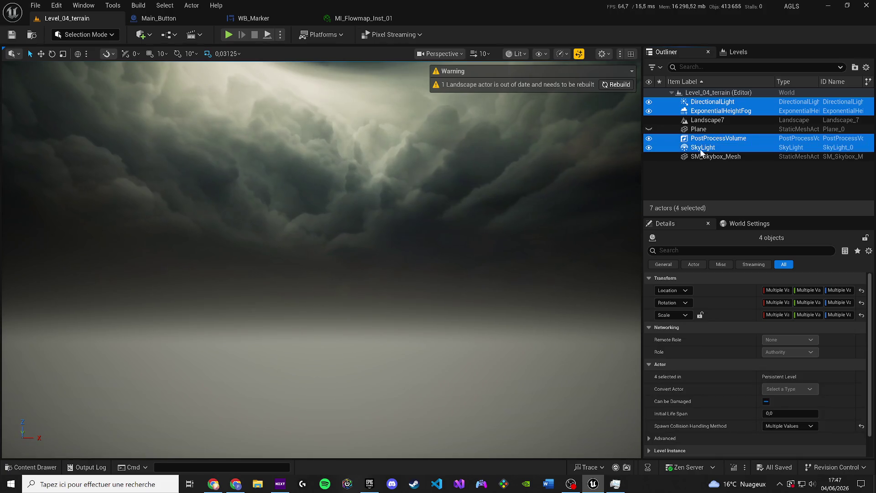
pyautogui.keyDown('ctrl'); pyautogui.click(701, 157); pyautogui.keyUp('ctrl')
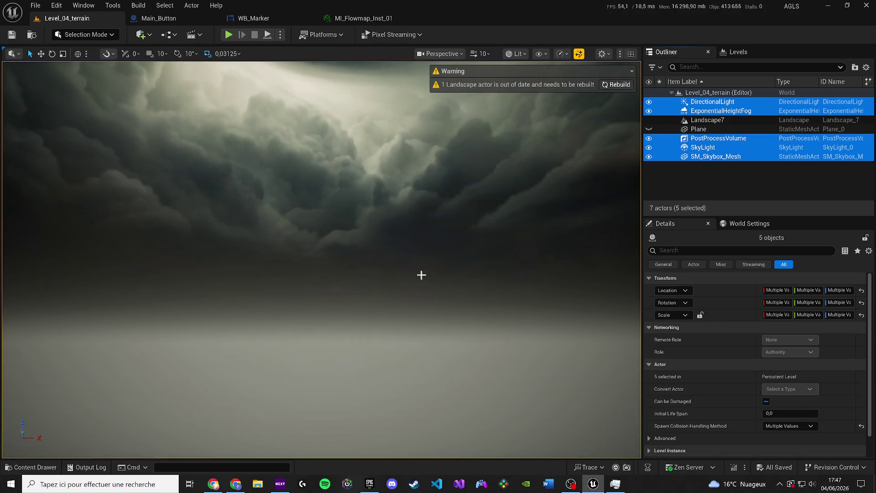
pyautogui.moveTo(421, 275); pyautogui.dragTo(377, 290)
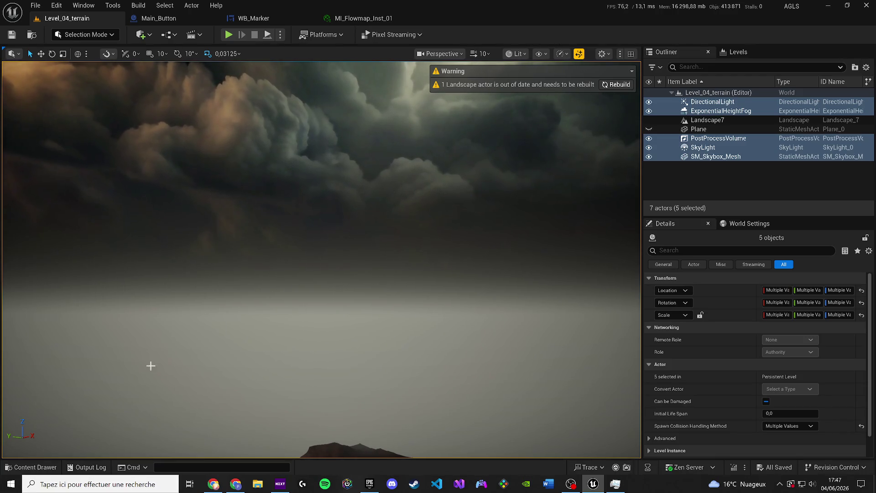
pyautogui.click(30, 467)
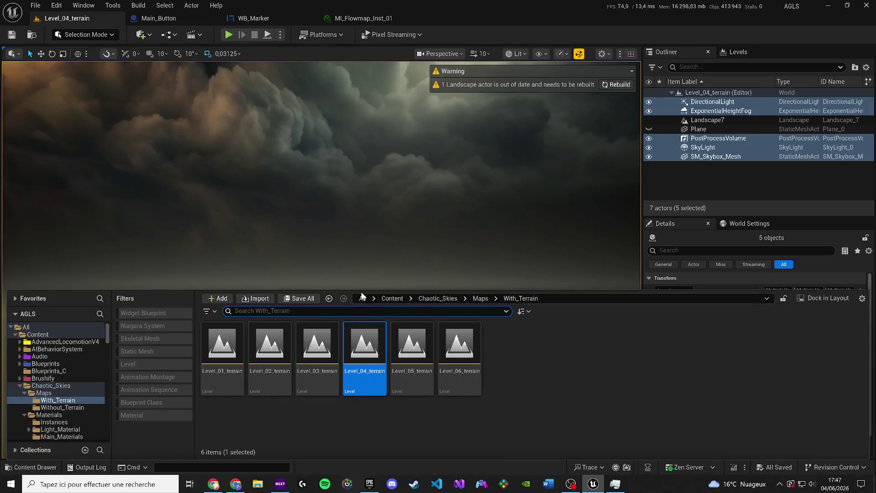
# - Search the Content folder for 'mapss' and open the Main_Mapss level
pyautogui.click(391, 299)
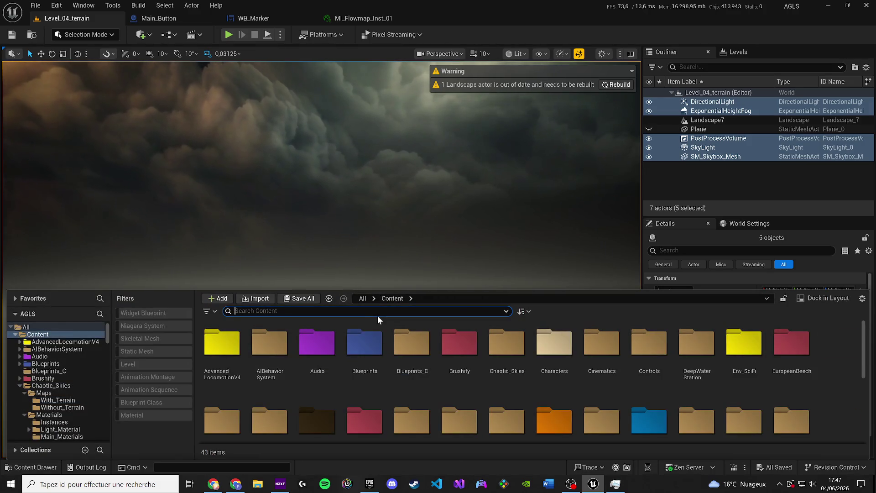
pyautogui.write('mapss')
pyautogui.click(219, 354)
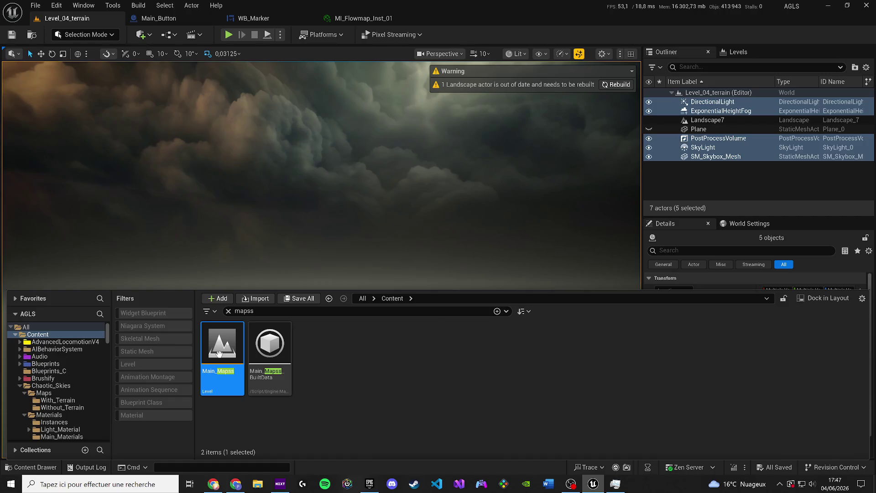
pyautogui.doubleClick(219, 354)
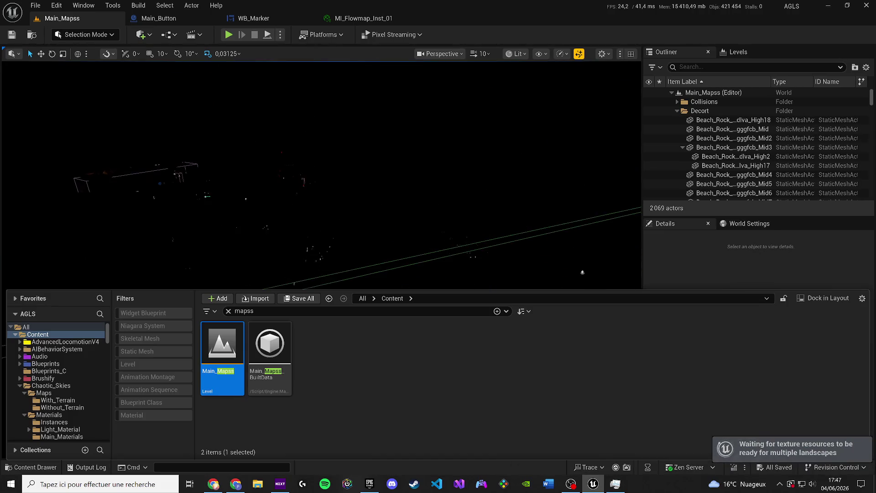
# - Paste the five copied sky and lighting actors into Main_Mapss and fly toward the rocky cliff
pyautogui.moveTo(482, 260); pyautogui.dragTo(428, 209)
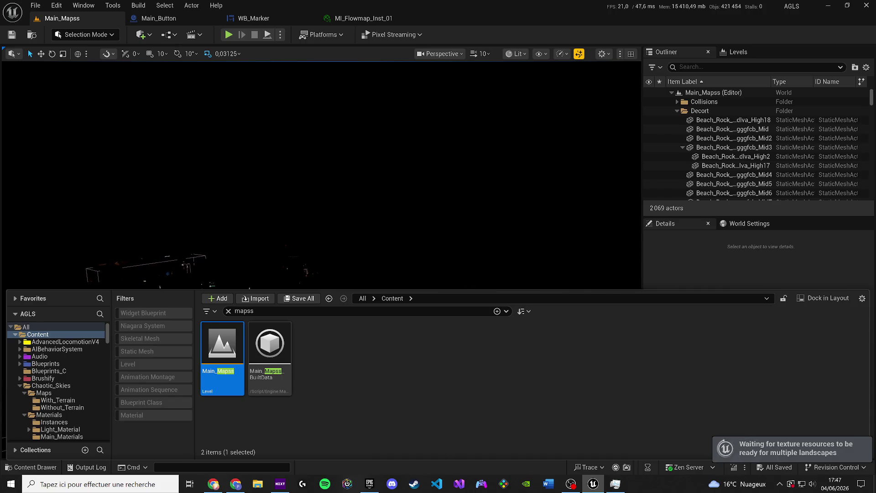
pyautogui.hotkey('ctrl', 'v')
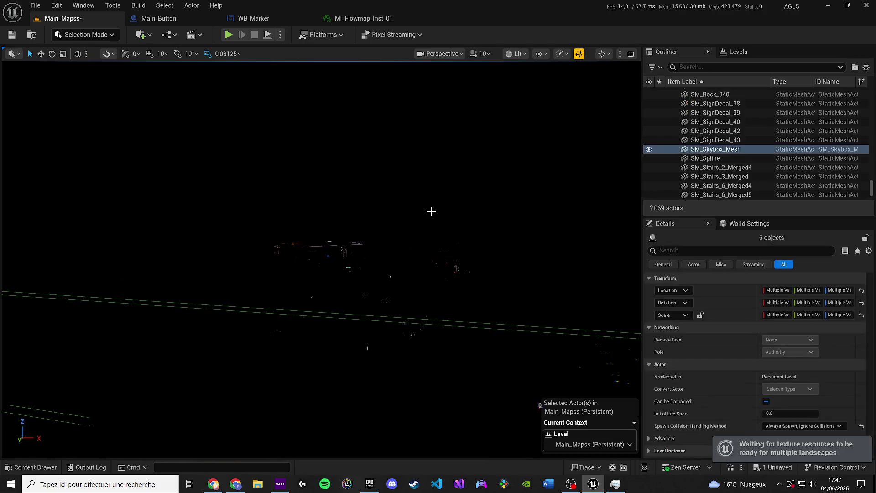
pyautogui.moveTo(433, 208); pyautogui.dragTo(433, 207)
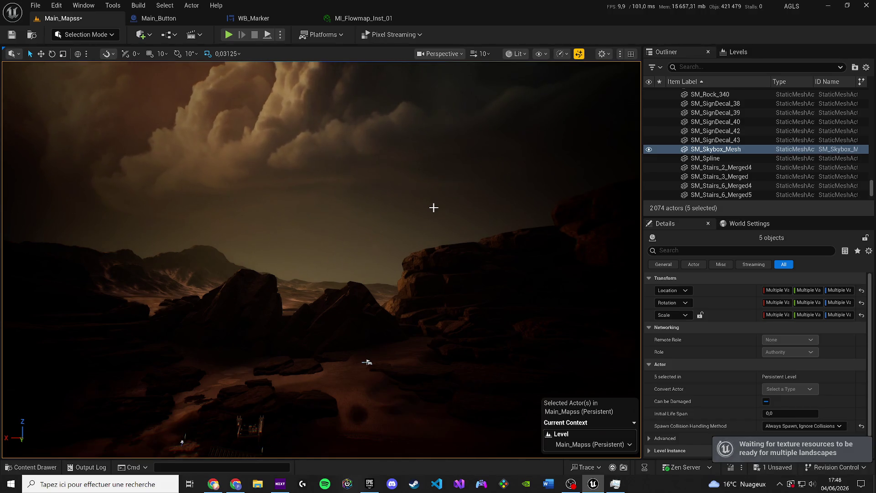
pyautogui.moveTo(495, 201); pyautogui.dragTo(490, 190)
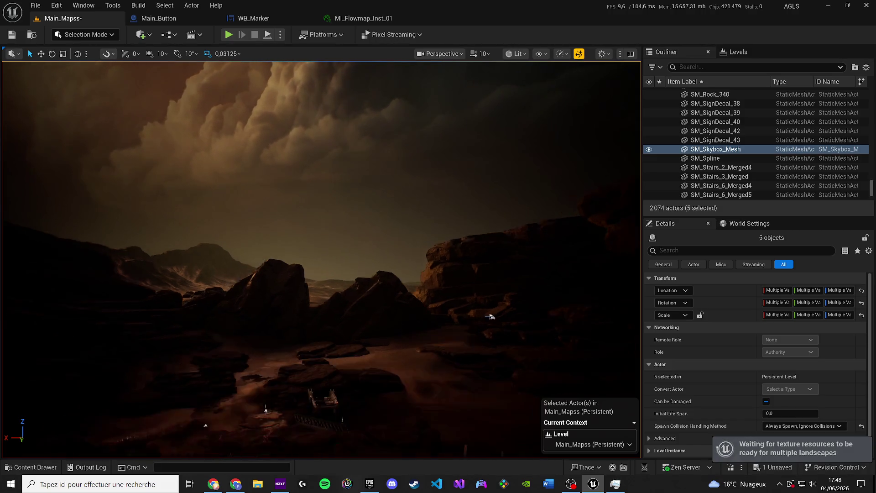
pyautogui.moveTo(489, 316); pyautogui.dragTo(469, 292)
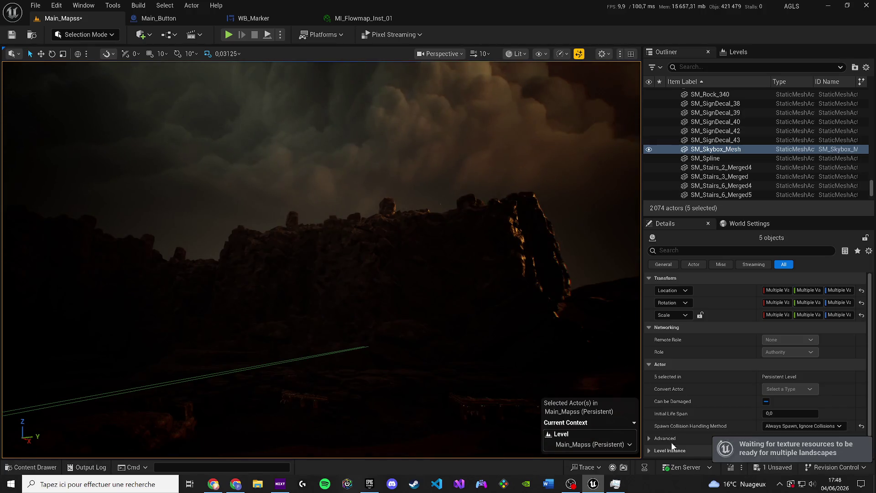
pyautogui.rightClick(708, 153)
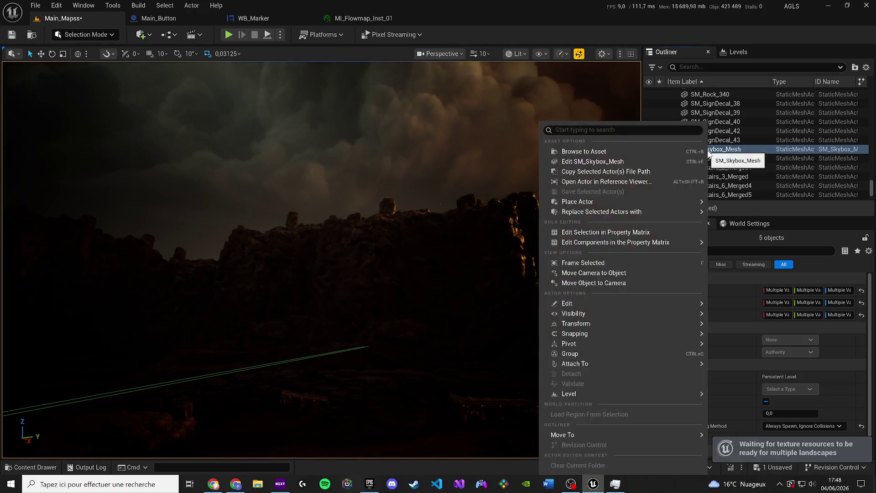
# - Select only SM_Skybox_Mesh in the Outliner and bring up its Move To folder list
pyautogui.moveTo(571, 436)
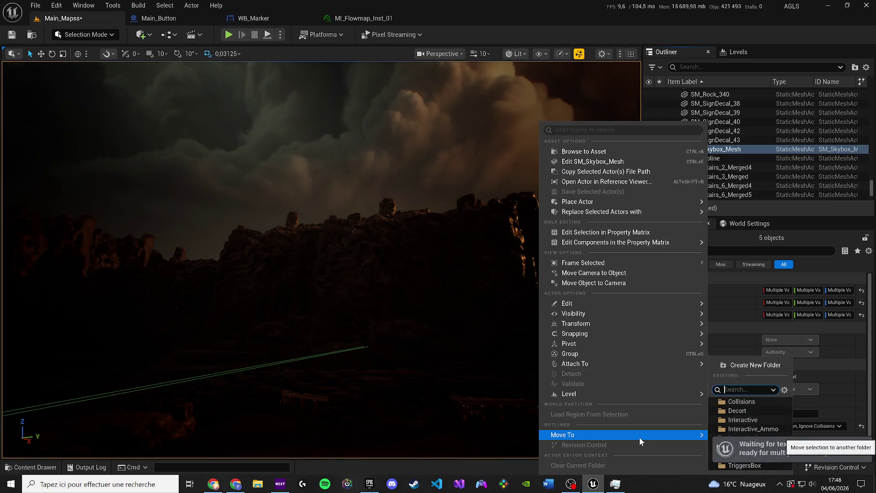
pyautogui.write('post')
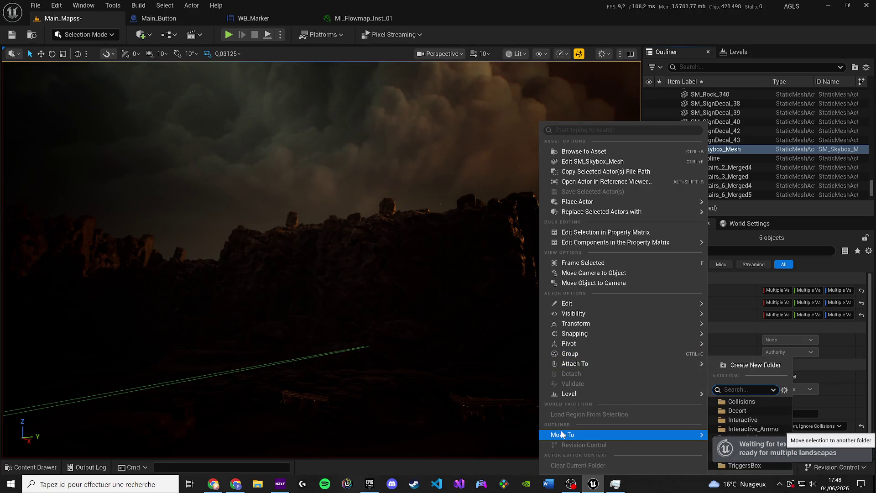
pyautogui.scroll(-1, 751, 122)
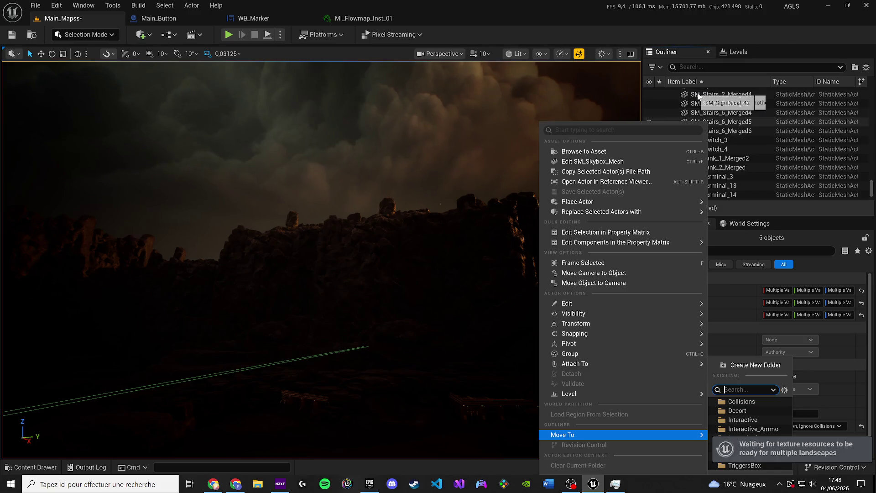
pyautogui.click(721, 94)
pyautogui.rightClick(721, 94)
pyautogui.press('Escape')
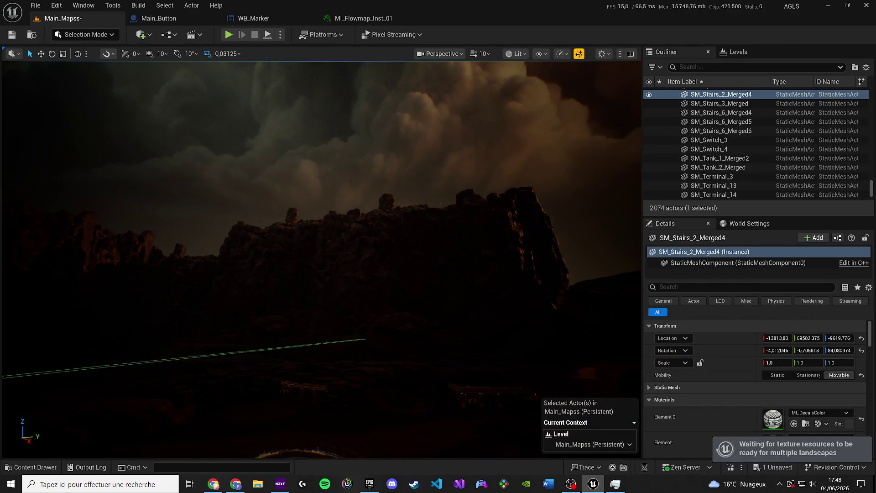
pyautogui.click(553, 90)
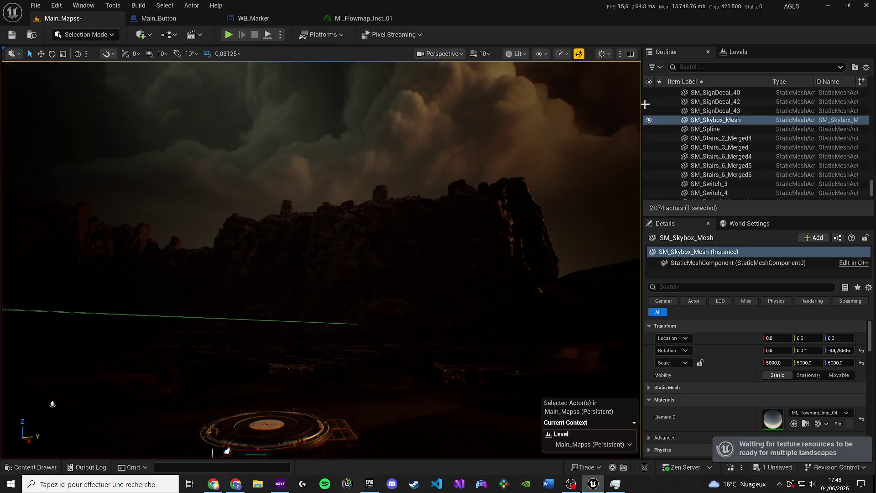
pyautogui.rightClick(676, 120)
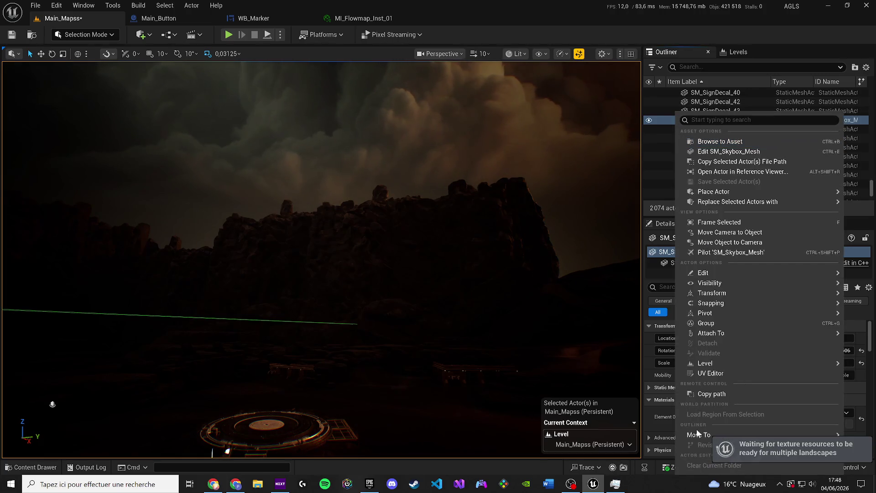
pyautogui.moveTo(696, 435)
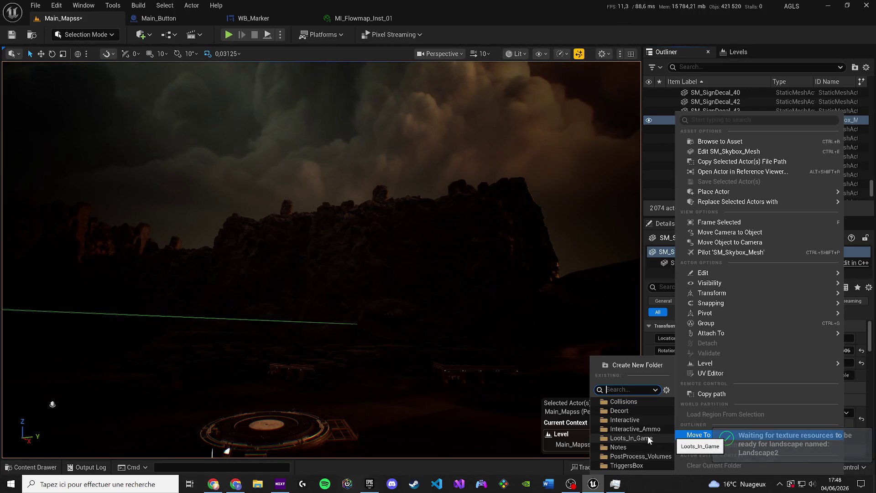
pyautogui.press('XF86AudioLowerVolume')
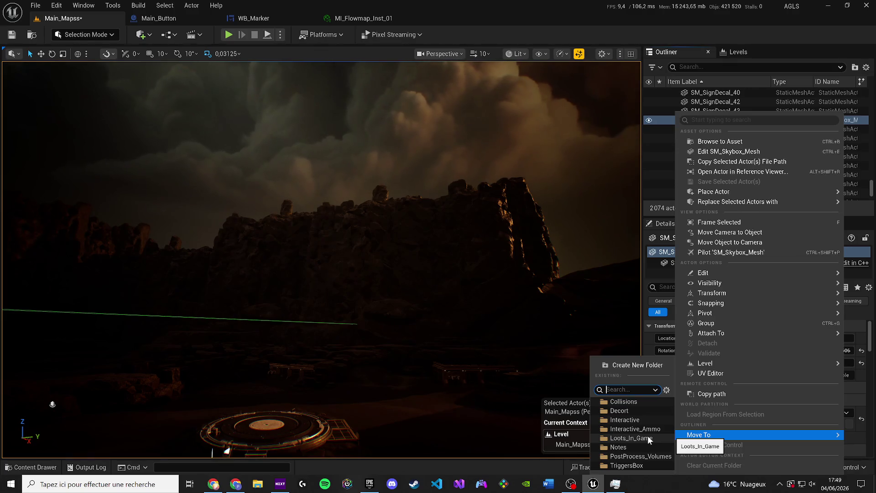
pyautogui.moveTo(456, 343); pyautogui.dragTo(456, 320)
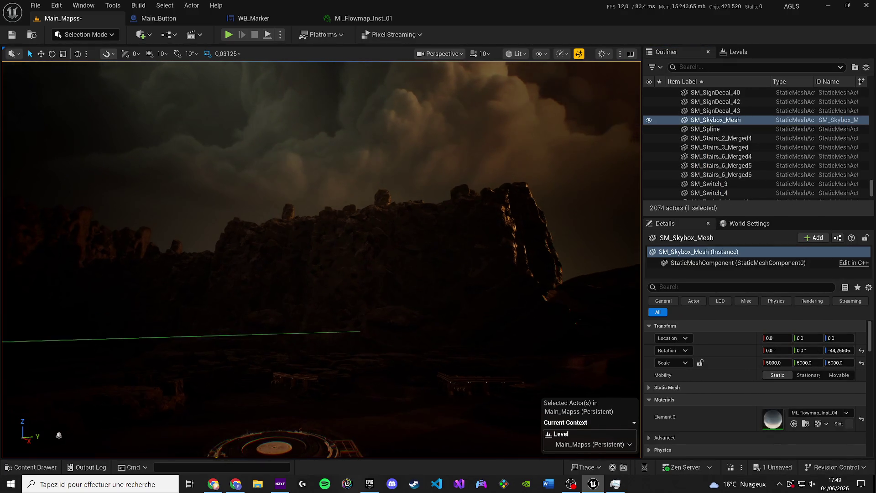
# - Drop every viewport scalability group from Medium to Low, then briefly play-test the map
pyautogui.click(518, 54)
pyautogui.click(544, 53)
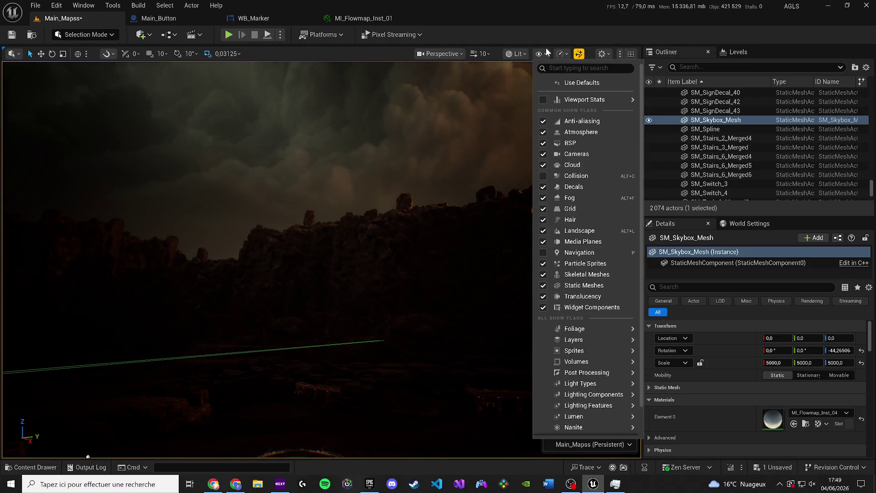
pyautogui.click(564, 54)
pyautogui.moveTo(611, 109)
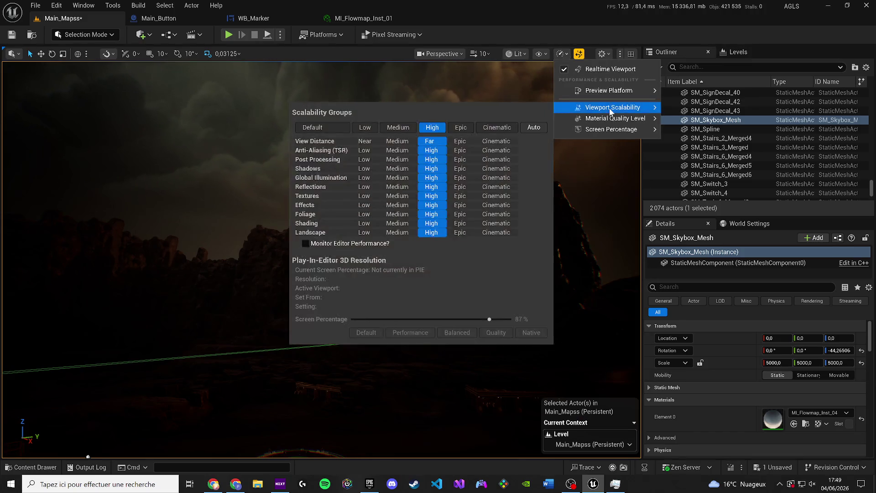
pyautogui.click(402, 129)
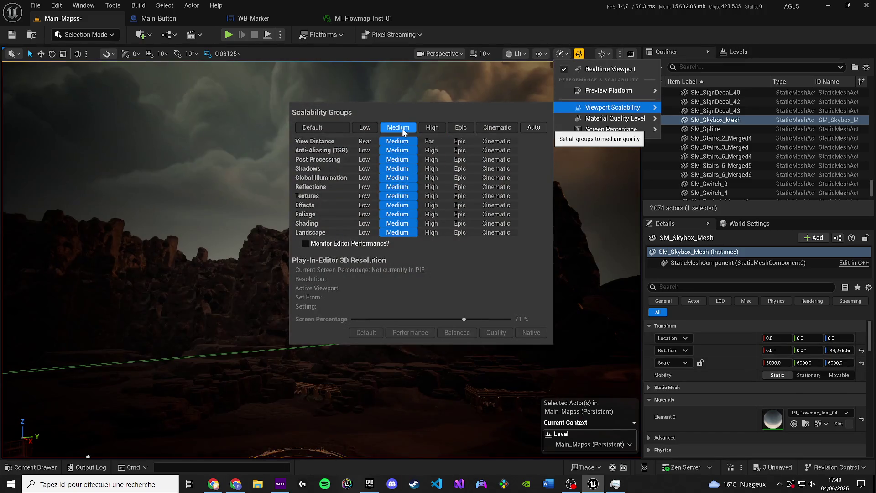
pyautogui.click(365, 128)
pyautogui.click(230, 36)
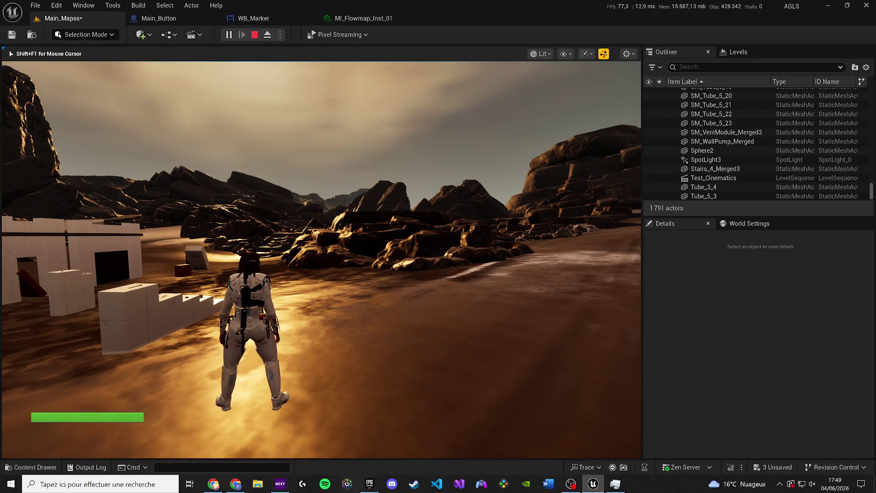
pyautogui.press('Escape')
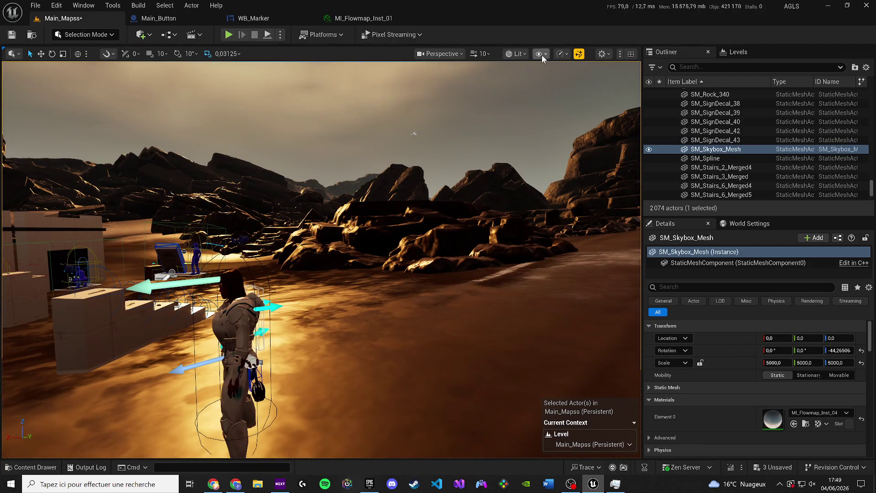
# - Raise texture quality to Cinematic and pull the camera back to view the rocks and structures
pyautogui.click(517, 54)
pyautogui.click(562, 54)
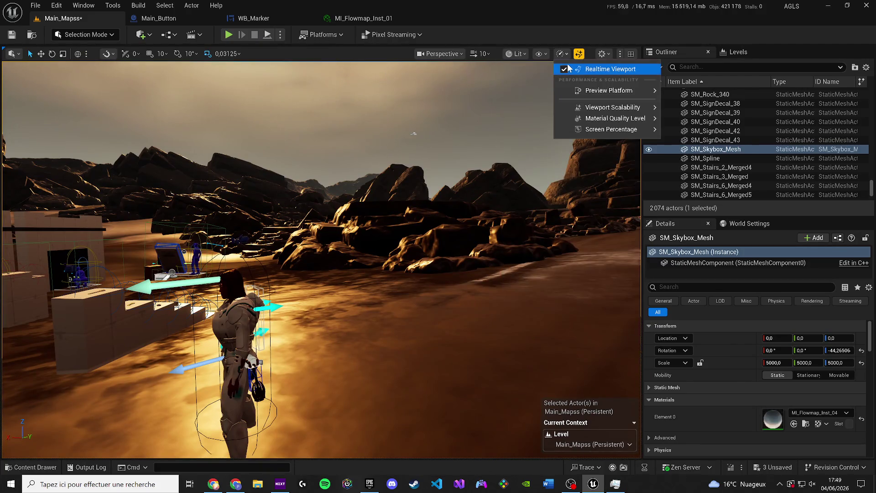
pyautogui.moveTo(571, 107)
pyautogui.click(490, 199)
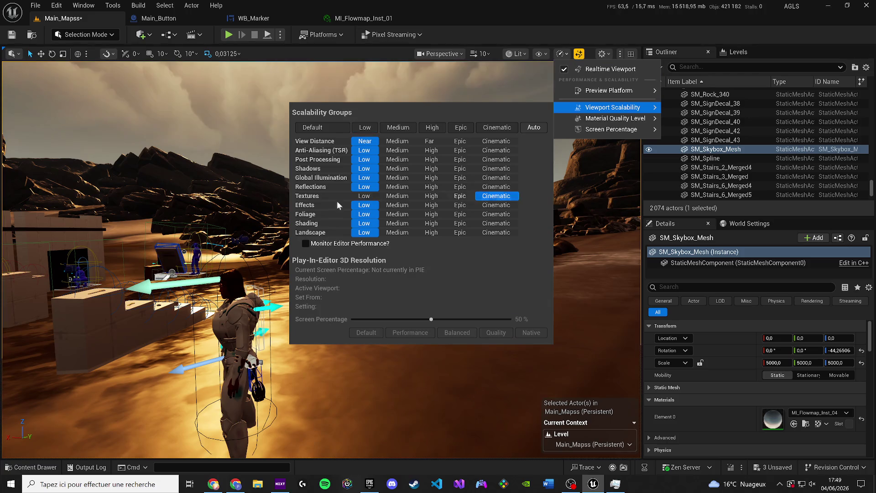
pyautogui.moveTo(233, 340); pyautogui.dragTo(233, 340)
pyautogui.scroll(-2, 234, 340)
pyautogui.scroll(-1, 233, 340)
pyautogui.scroll(-3, 234, 340)
pyautogui.scroll(3, 234, 340)
pyautogui.moveTo(456, 177); pyautogui.dragTo(457, 177)
# - Set global illumination to Medium and reflections to High, then reset every scalability group to Medium
pyautogui.click(561, 54)
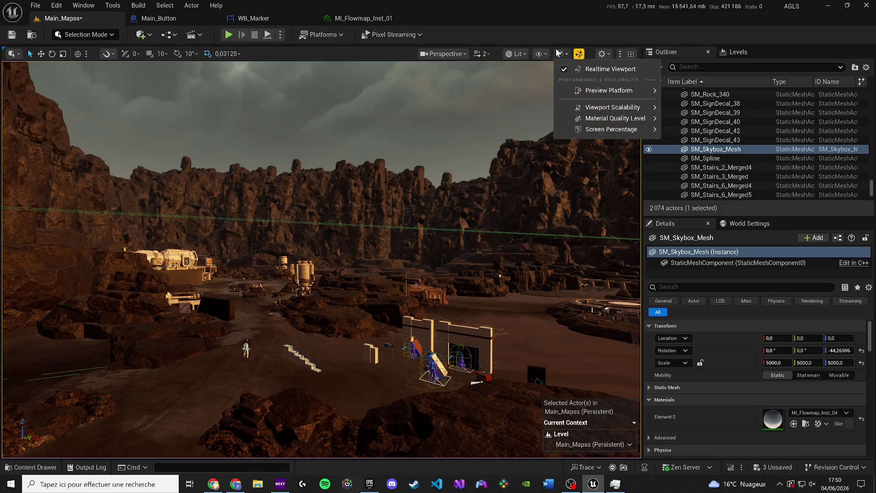
pyautogui.moveTo(599, 90)
pyautogui.moveTo(592, 110)
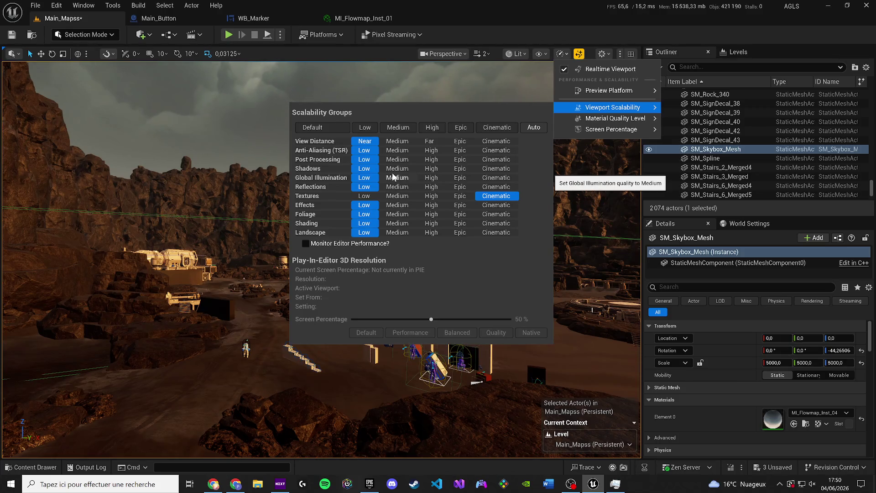
pyautogui.click(496, 177)
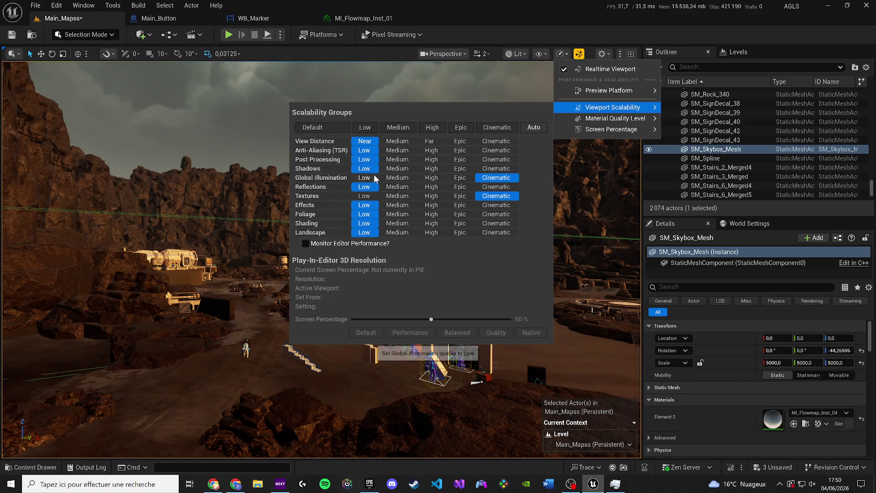
pyautogui.click(397, 178)
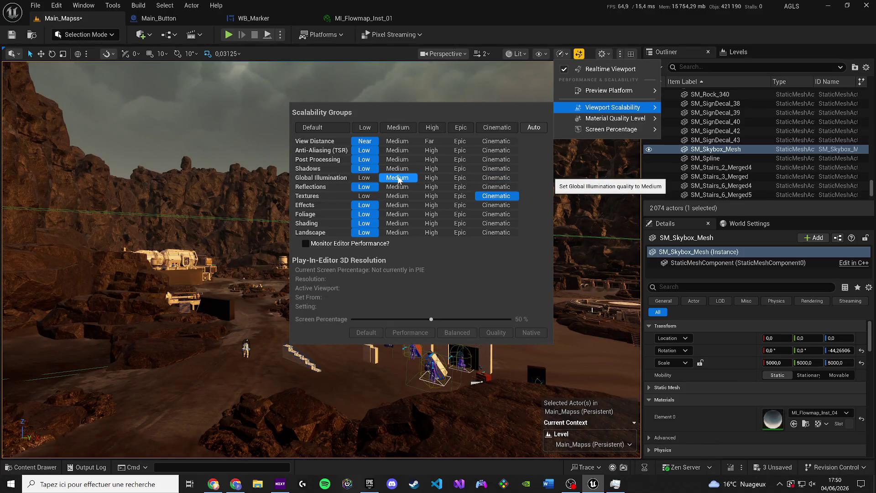
pyautogui.click(432, 188)
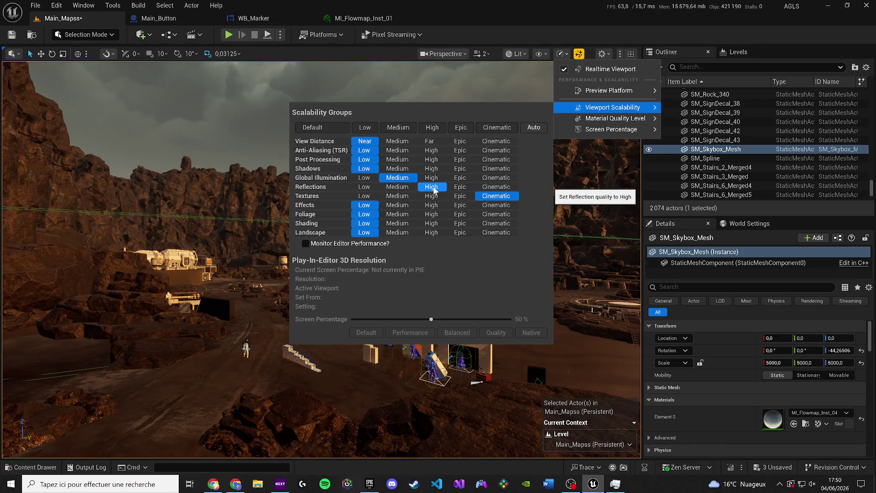
pyautogui.click(397, 128)
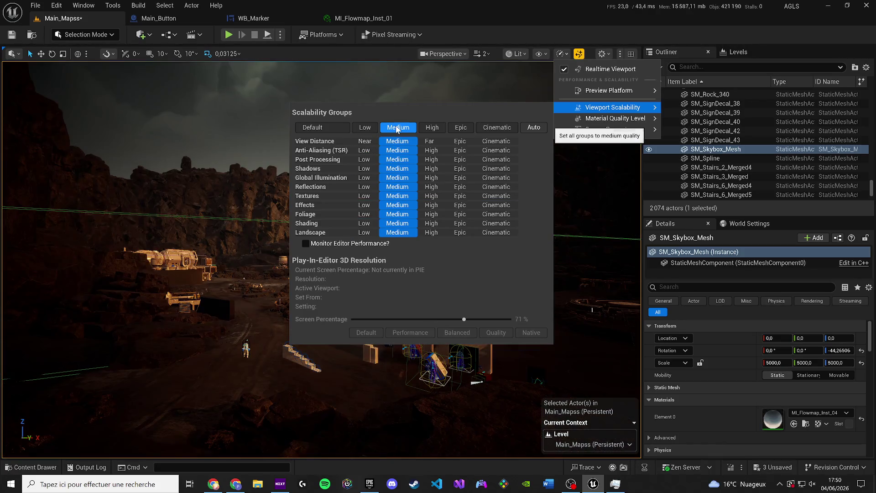
# - Level the view and fly the camera forward toward the camp
pyautogui.moveTo(247, 219)
pyautogui.mouseDown()
pyautogui.moveTo(229, 214)
pyautogui.moveTo(219, 198)
pyautogui.moveTo(215, 214)
pyautogui.moveTo(229, 212)
pyautogui.mouseUp()
pyautogui.scroll(-2, 242, 216)
pyautogui.press('w')
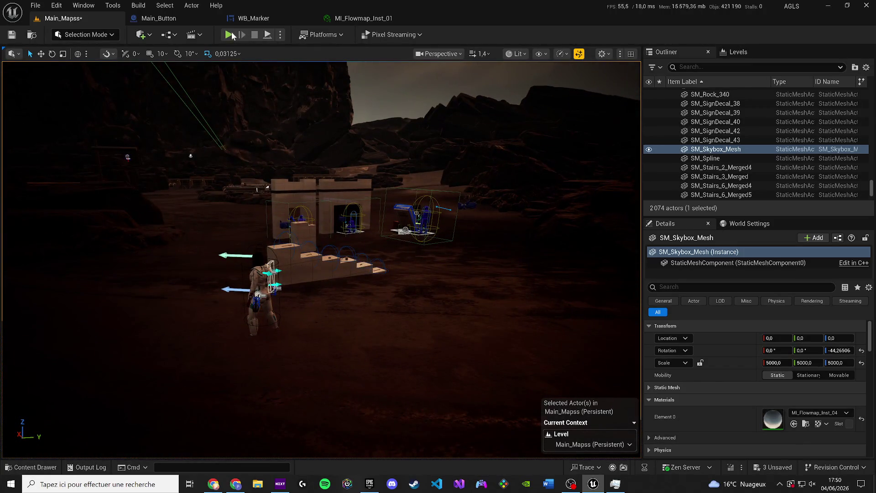
# - Play-test the level, walking the character to look at the sky, then stop
pyautogui.hotkey('alt', 'p')
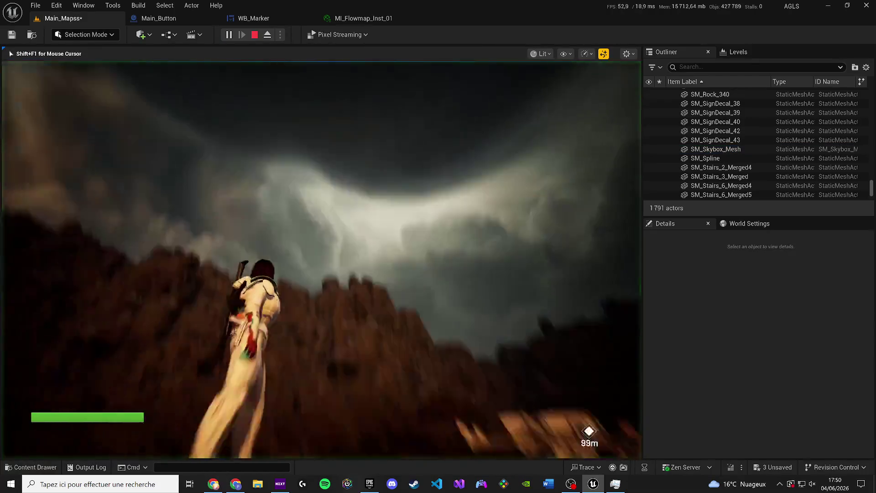
pyautogui.press('w')
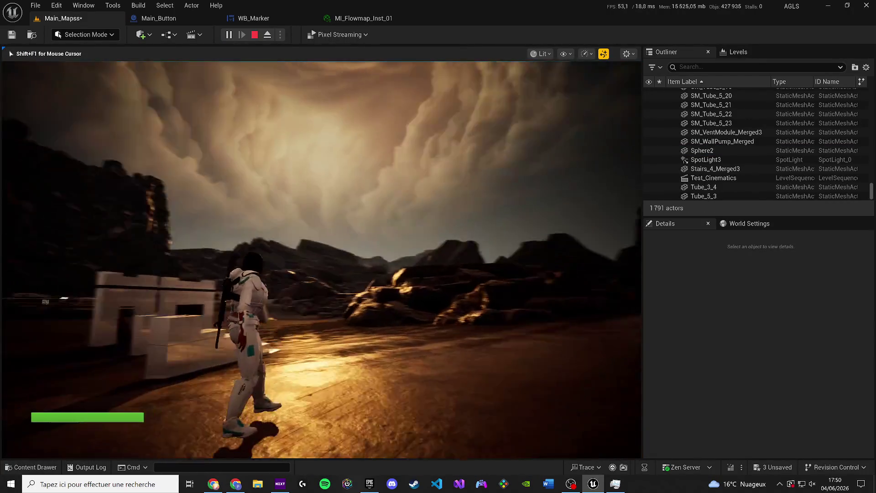
pyautogui.press('Escape')
# - Hide and then delete the SM_Skybox_Mesh actor, and save the map
pyautogui.click(413, 192)
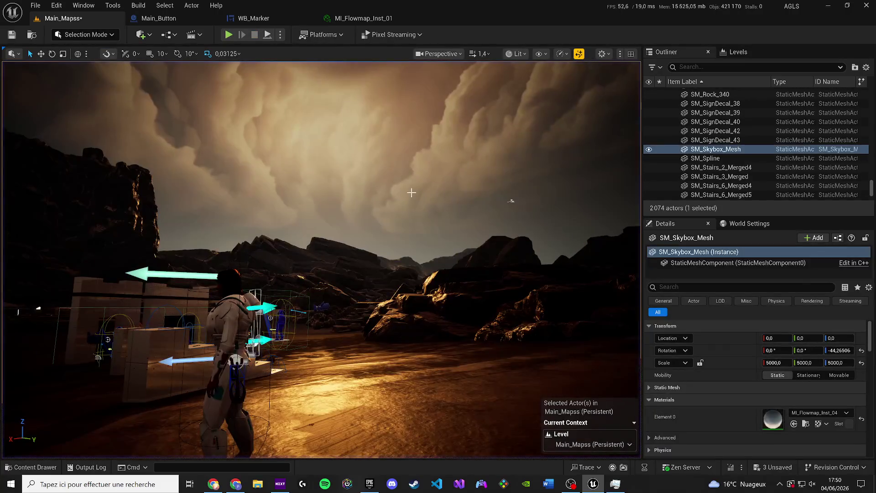
pyautogui.click(648, 150)
pyautogui.moveTo(584, 310); pyautogui.dragTo(499, 223)
pyautogui.press('Delete')
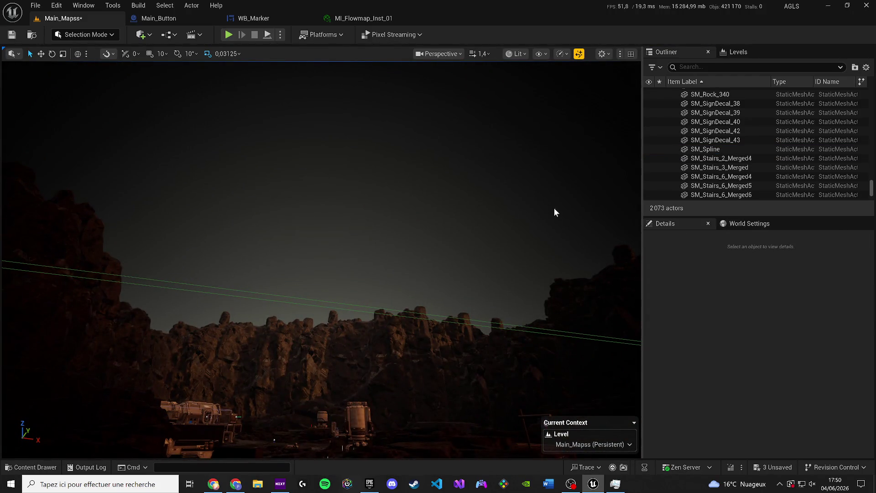
pyautogui.hotkey('ctrl', 's')
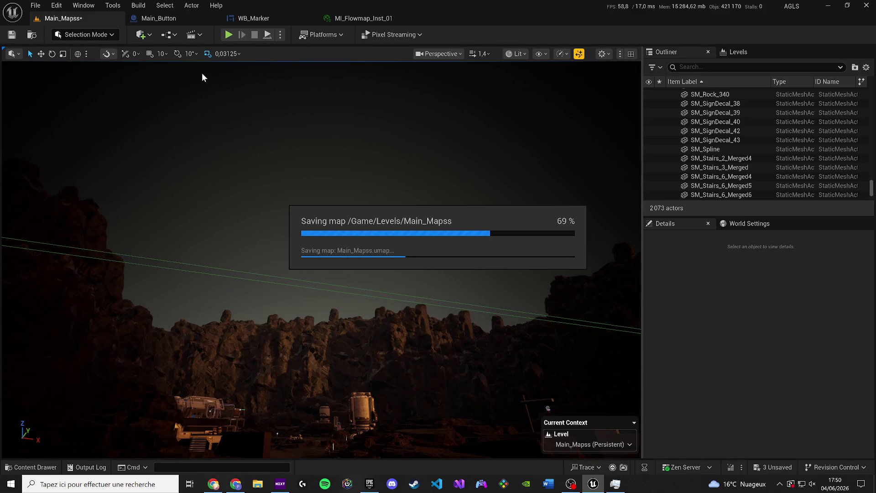
# - Save all remaining modified content, including the two smoke assets
pyautogui.click(771, 467)
pyautogui.click(508, 343)
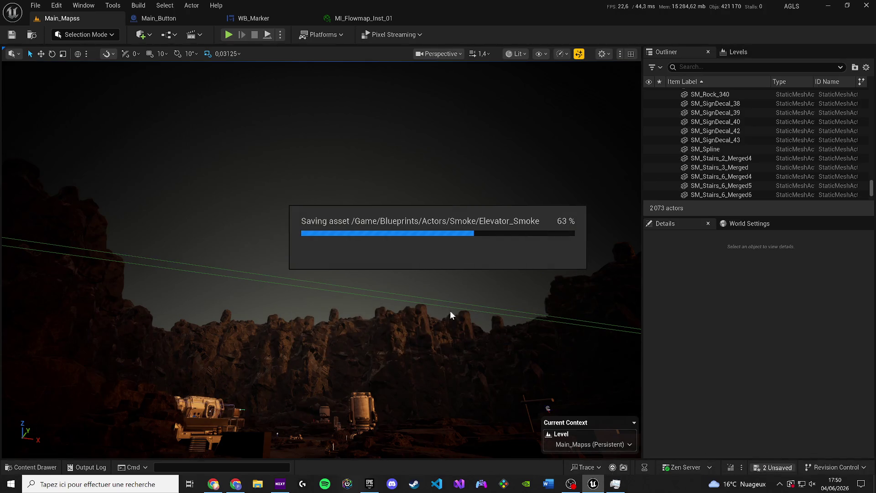
pyautogui.scroll(2, 449, 302)
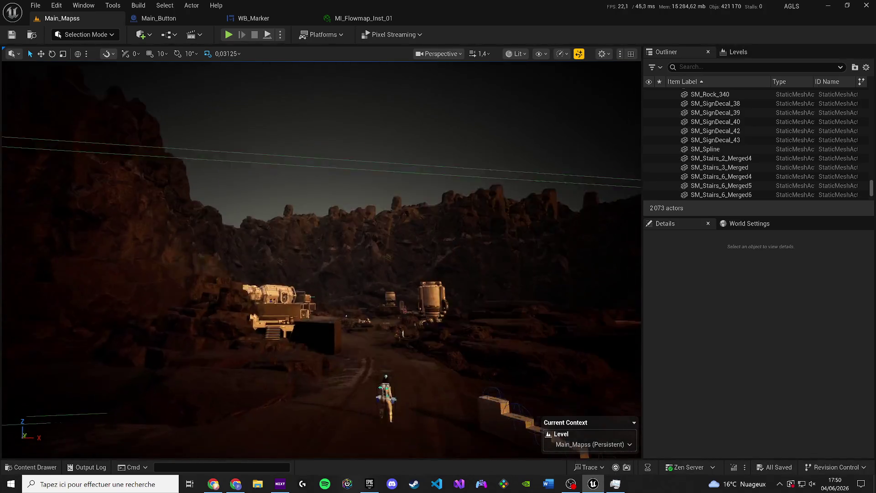
pyautogui.scroll(2, 327, 346)
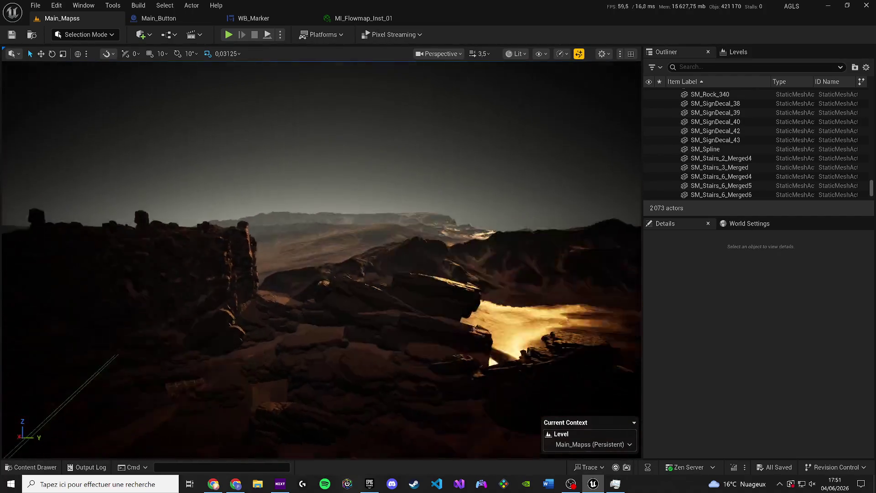
# - Fly the camera over the rocky landscape to a wide view of the base and canyon
pyautogui.moveTo(429, 292); pyautogui.dragTo(428, 278)
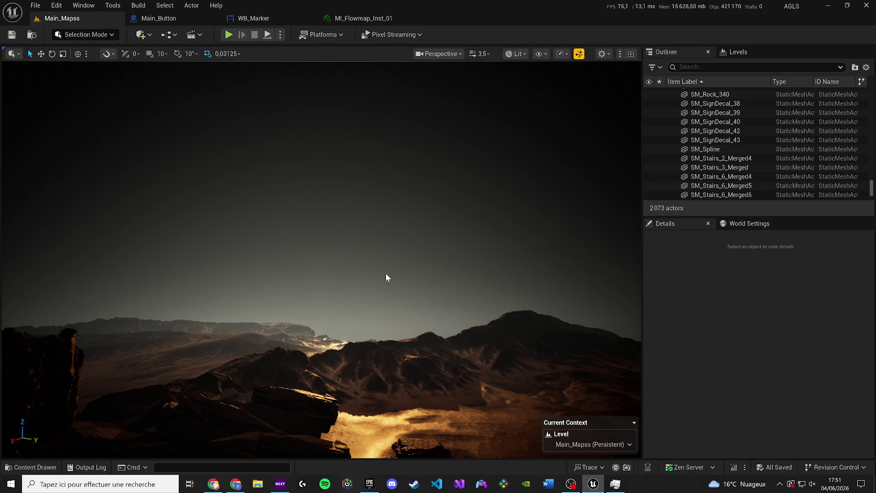
pyautogui.moveTo(315, 276); pyautogui.dragTo(427, 296)
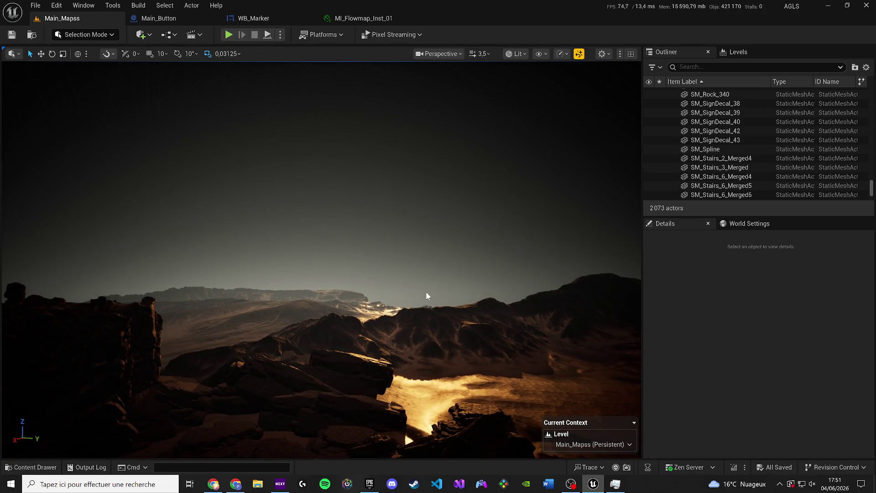
pyautogui.scroll(3, 427, 296)
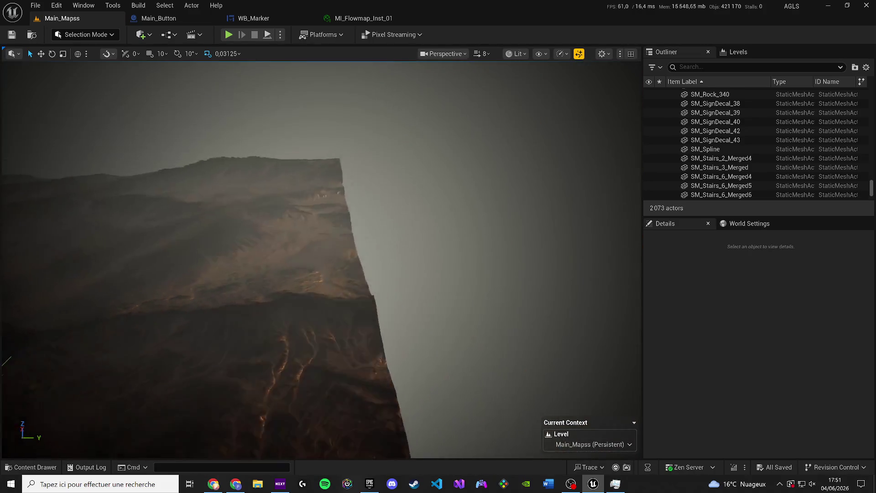
pyautogui.scroll(1, 427, 296)
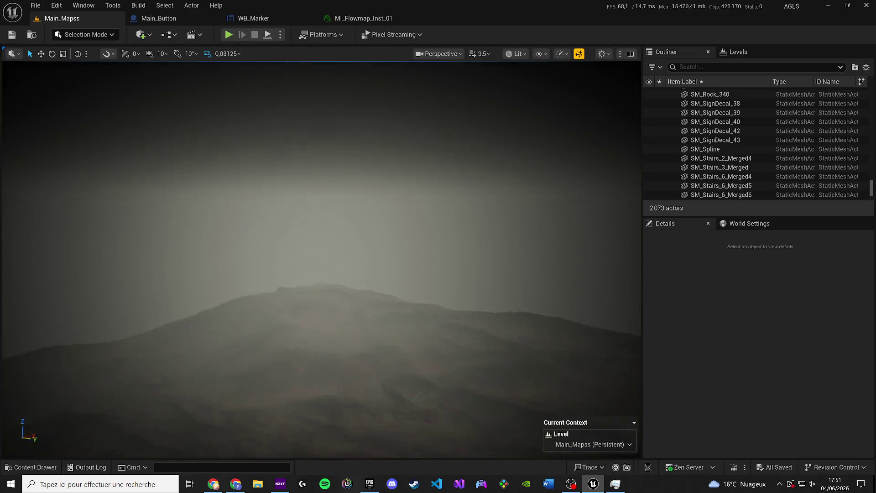
pyautogui.moveTo(209, 218); pyautogui.dragTo(209, 174)
pyautogui.scroll(-1, 209, 173)
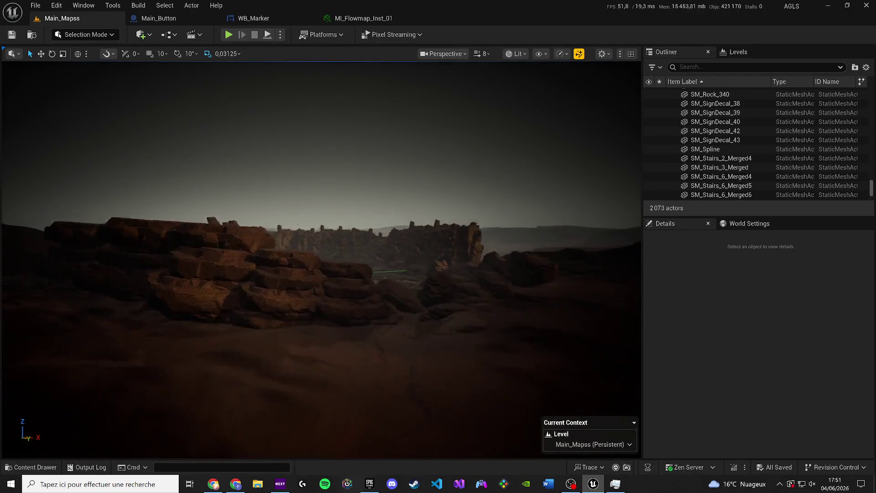
pyautogui.moveTo(407, 278)
pyautogui.mouseDown()
pyautogui.moveTo(407, 292)
pyautogui.moveTo(407, 279)
pyautogui.mouseUp()
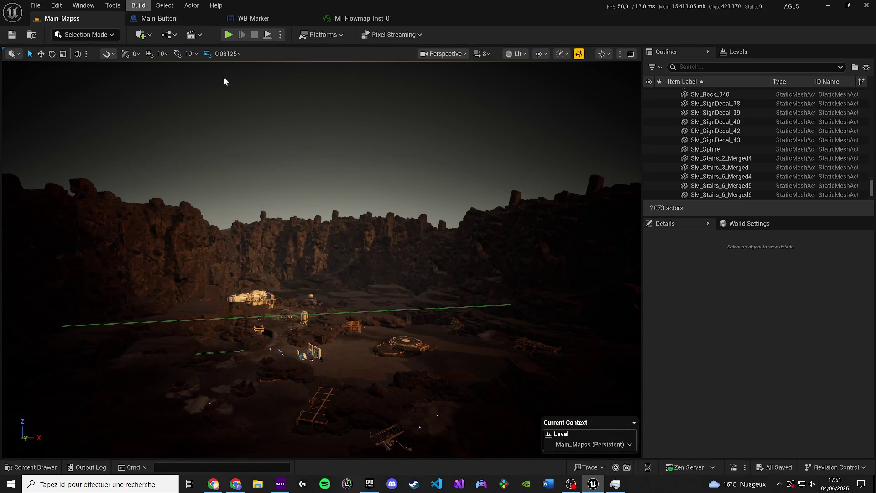
pyautogui.moveTo(367, 216); pyautogui.dragTo(387, 237)
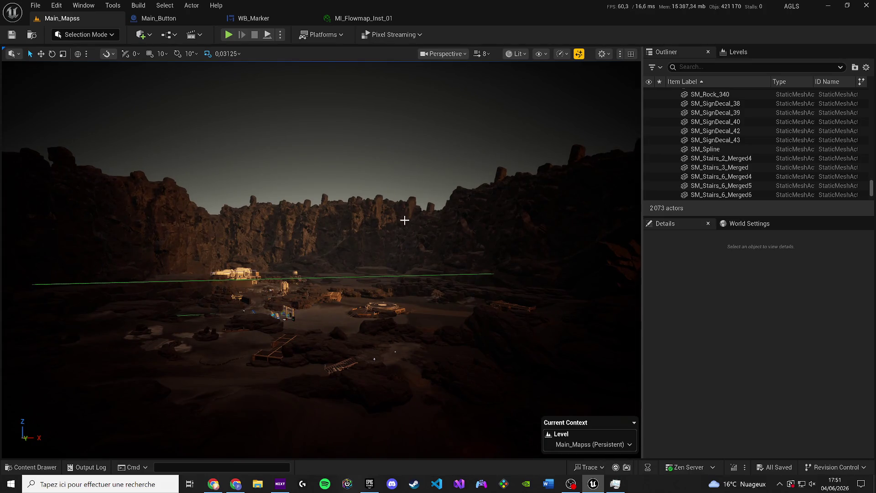
# - Run Build Lighting Only from the Build menu
pyautogui.click(138, 5)
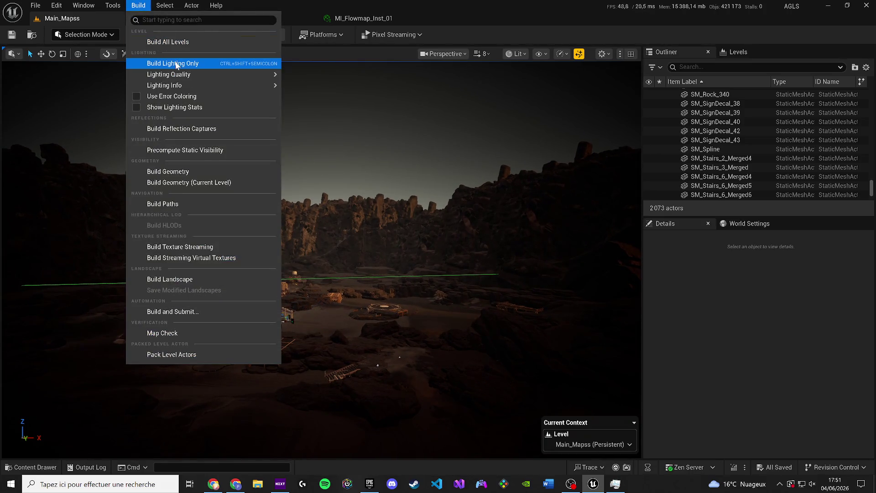
pyautogui.click(176, 64)
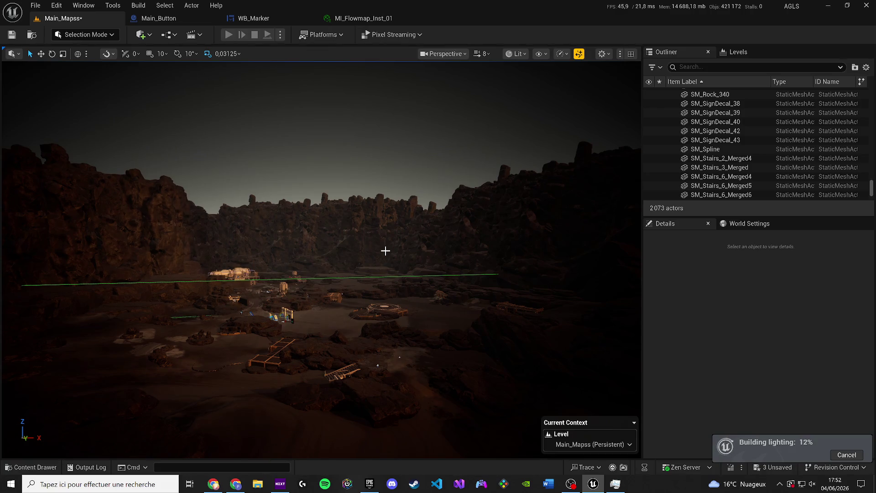
# - Pull the view back and turn right over the canyon while lighting builds
pyautogui.moveTo(386, 251); pyautogui.dragTo(404, 269)
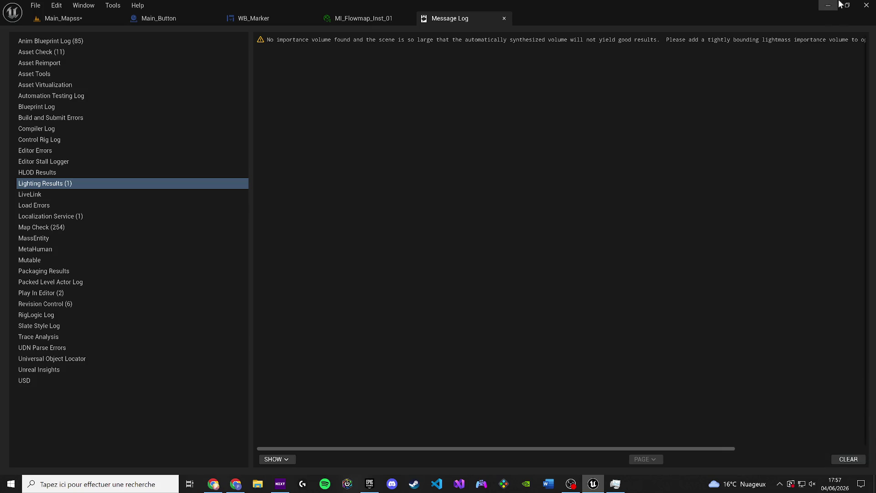
# - Close the Message Log and MI_Flowmap_Inst_01 tabs and return to Main_Mapss
pyautogui.click(504, 19)
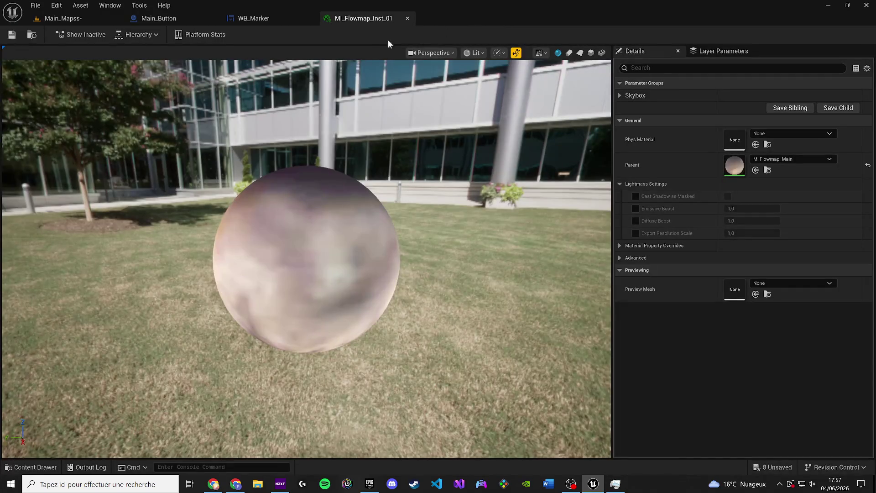
pyautogui.middleClick(377, 22)
pyautogui.click(77, 21)
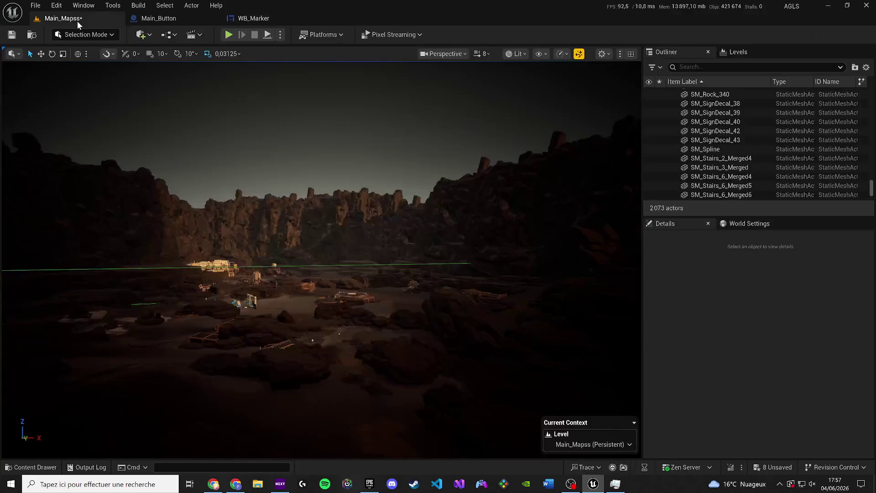
# - Save the 8 unsaved level and built-data assets, then tilt the camera to check the sky
pyautogui.click(767, 469)
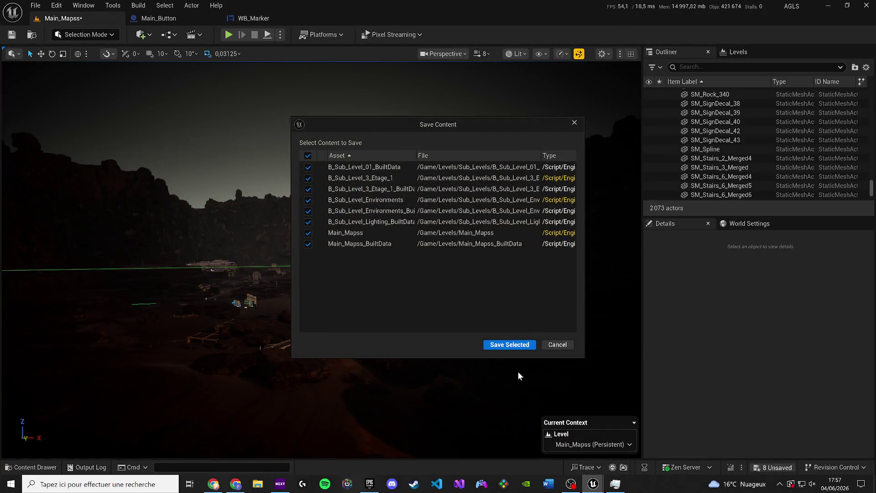
pyautogui.click(507, 344)
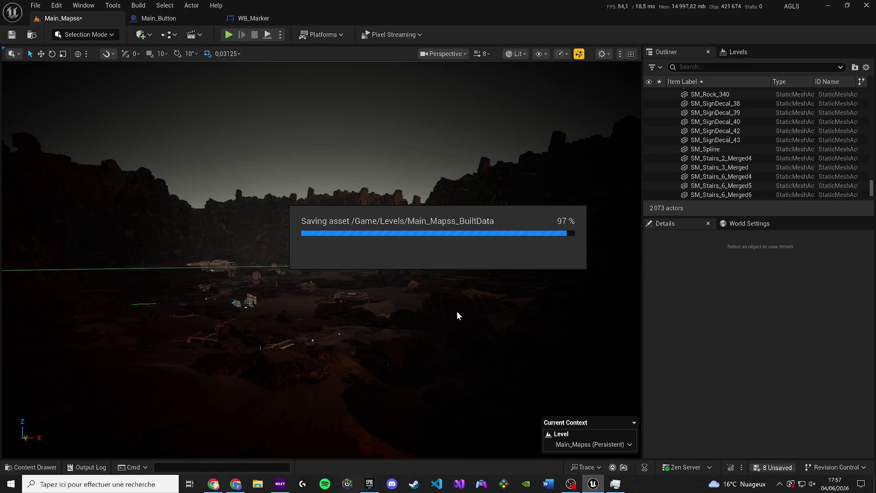
pyautogui.moveTo(348, 281); pyautogui.dragTo(348, 319)
pyautogui.moveTo(262, 174); pyautogui.dragTo(261, 132)
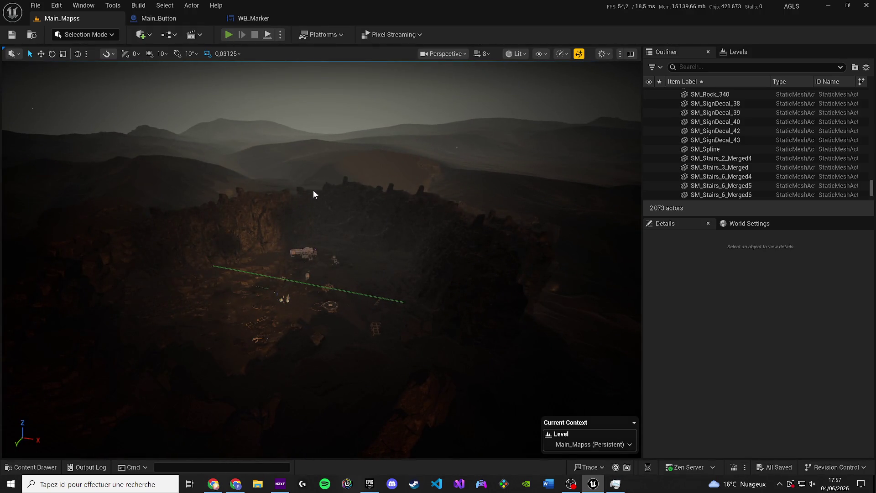